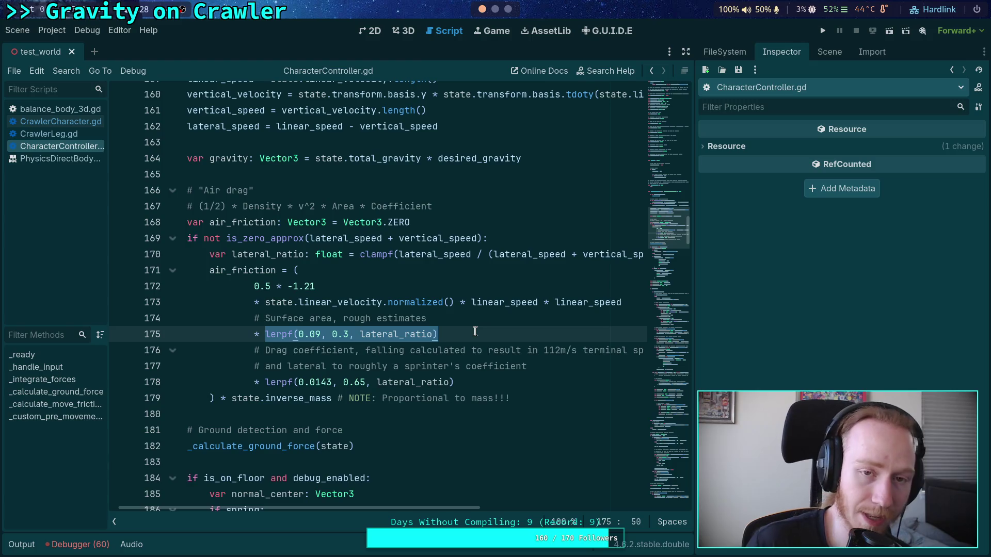
Step: Look over the planet-game git diff in the terminal's tmux windows, glancing briefly at the Godot workspace
key("super+2")
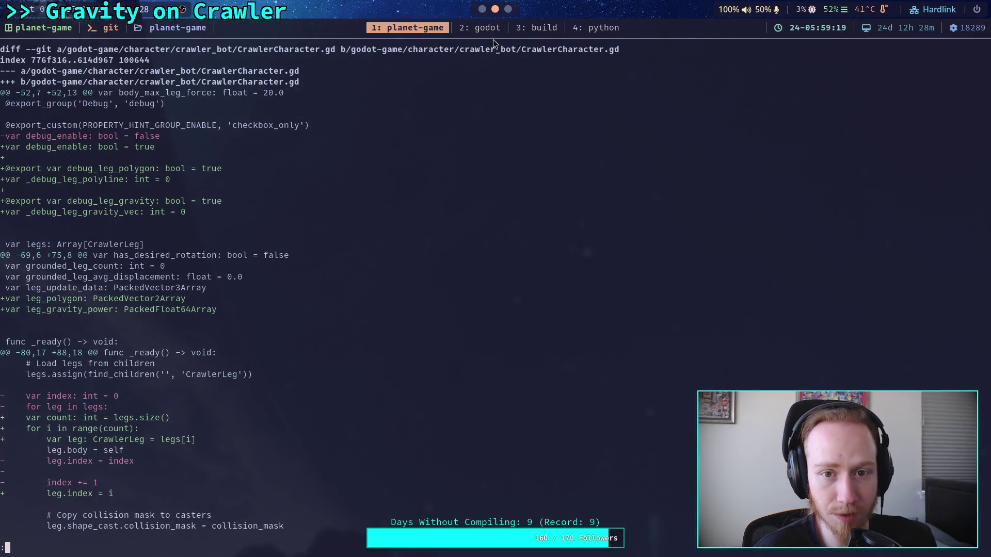
scroll(487, 29, "down", 2)
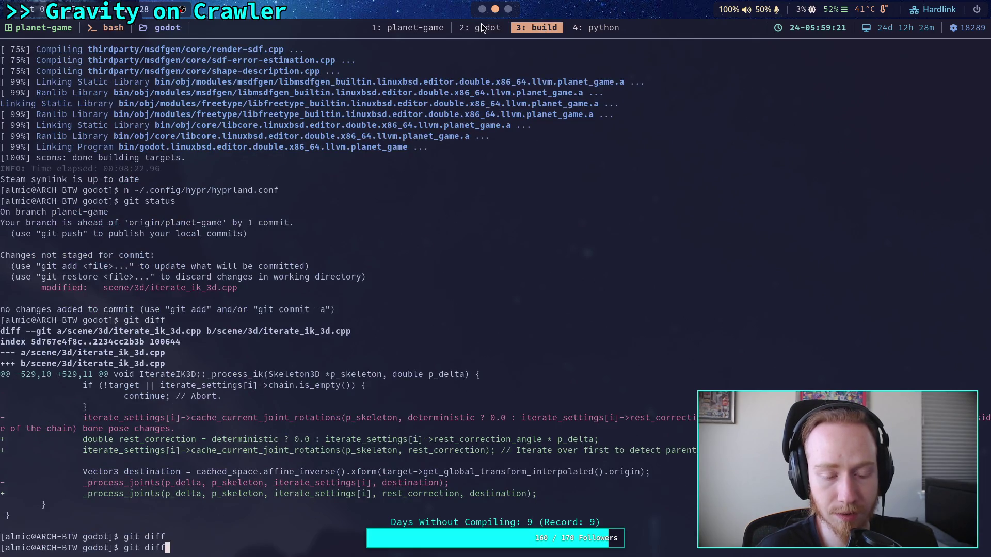
left_click(482, 28)
left_click(419, 28)
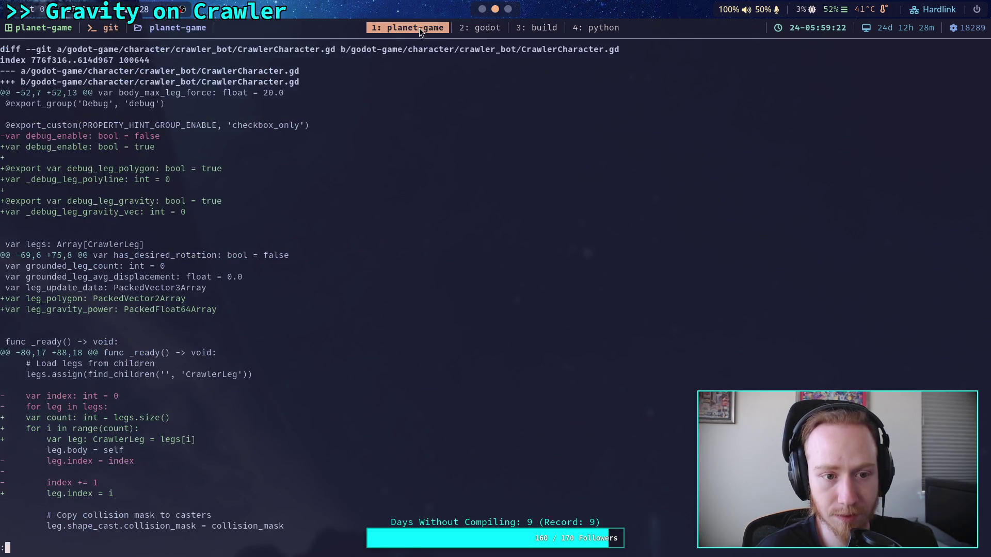
left_click(482, 10)
left_click(495, 10)
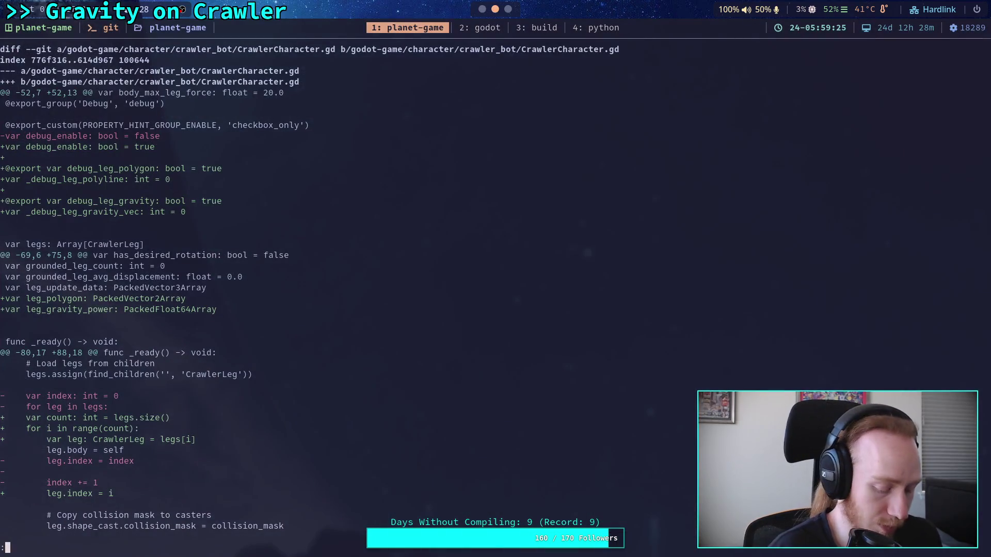
Step: Launch Obsidian from the app launcher on empty workspace 3
key("super+3")
key("super+d")
type("obsi")
key("Return")
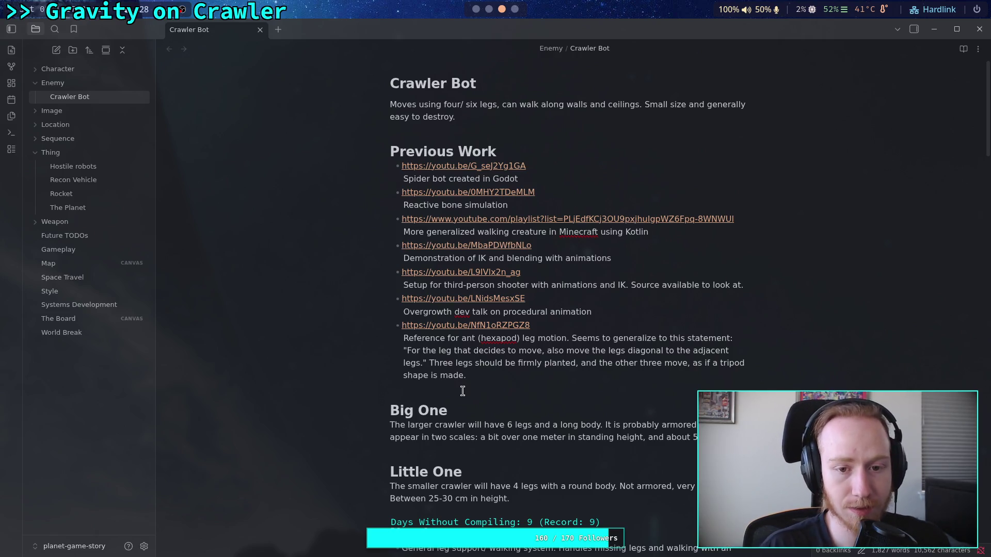
Step: Scroll the Crawler Bot note down to its Plan checklist
scroll(477, 388, "down", 8)
scroll(482, 369, "down", 7)
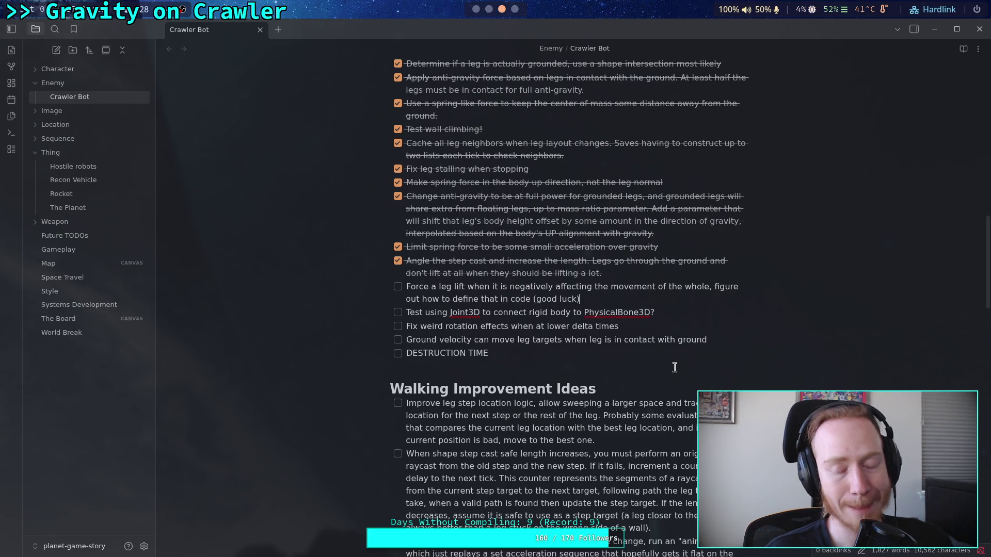
scroll(572, 389, "down", 1)
scroll(572, 390, "up", 1)
Step: Add and remove an empty checkbox after DESTRUCTION TIME, then place the cursor after '(good luck)'
left_click(549, 353)
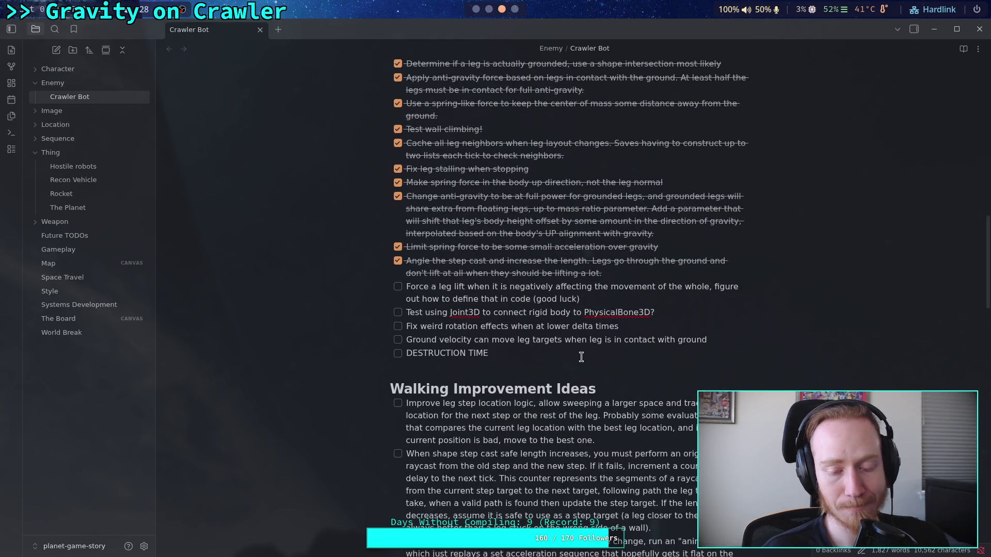
key("Return")
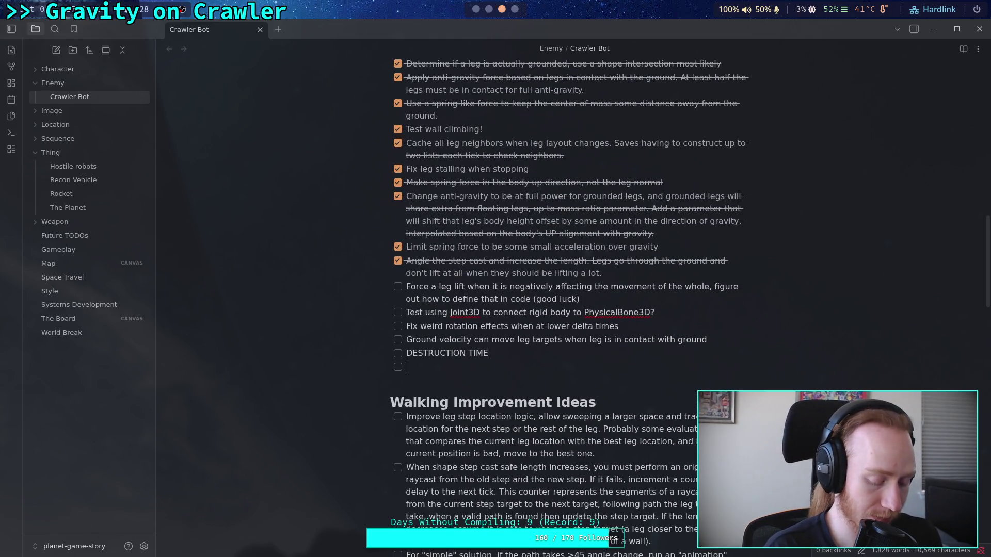
key("BackSpace")
key("BackSpace")
key("BackSpace")
key("BackSpace")
key("BackSpace")
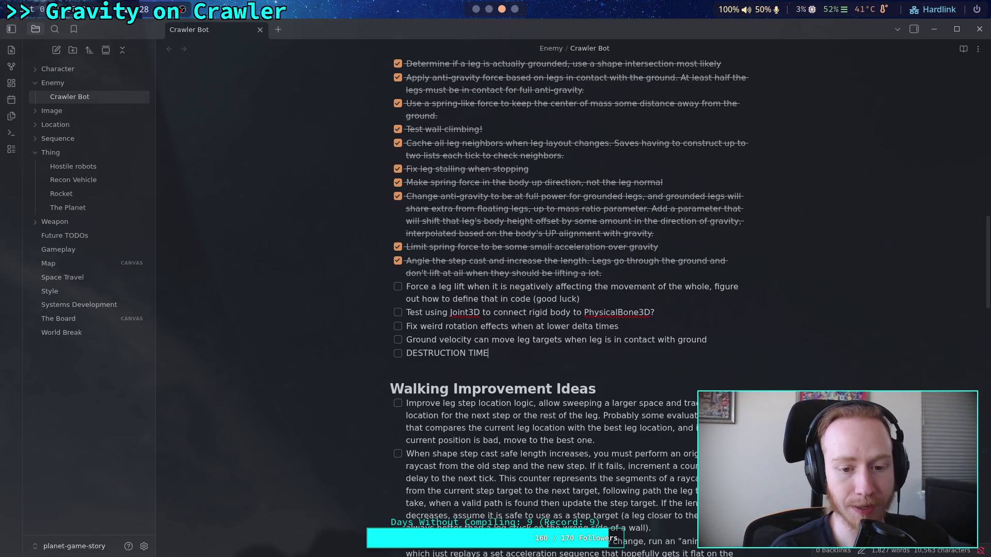
left_click(581, 301)
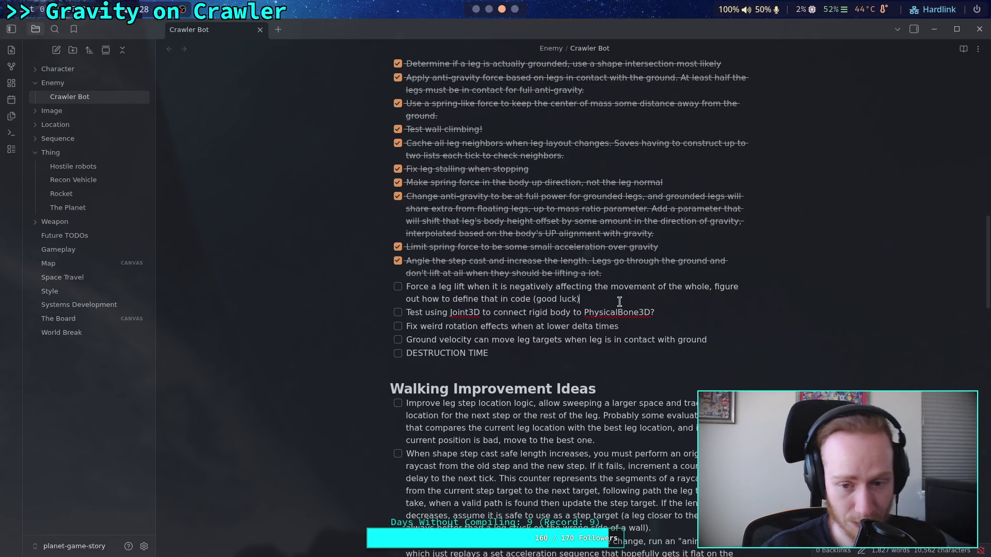
left_click(619, 302)
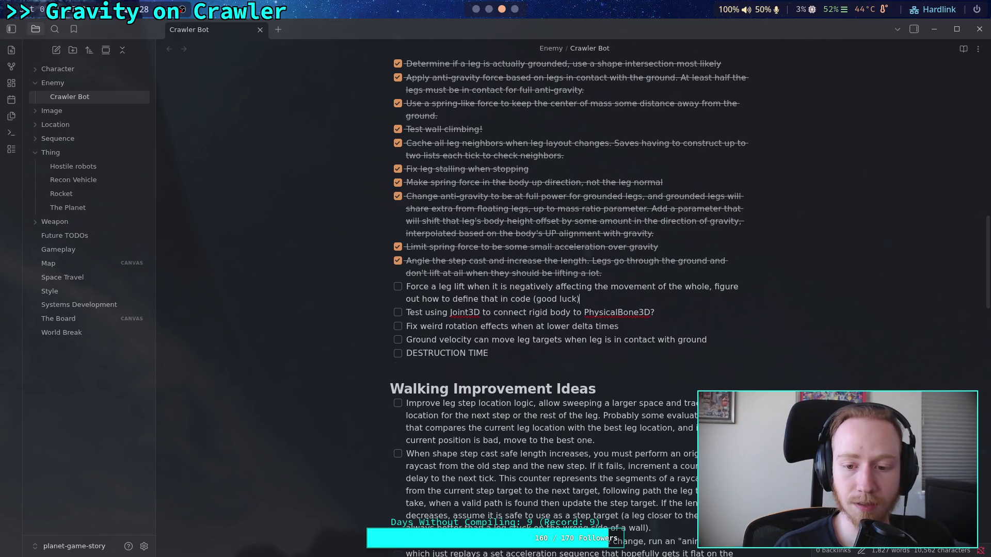
Step: Add a task 'Make drag coeff a parameter, compute surface area against wind using math and collision'
key("Return")
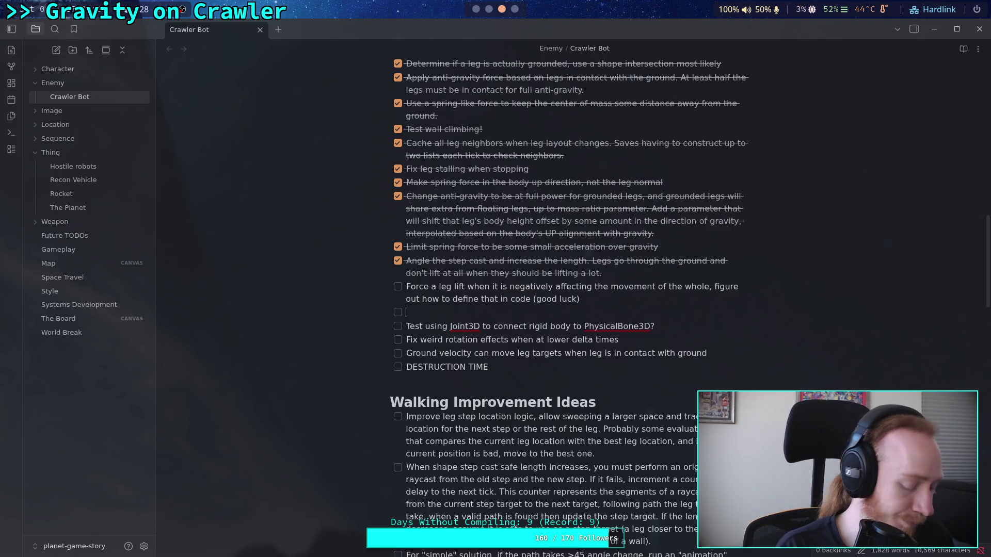
type("Add")
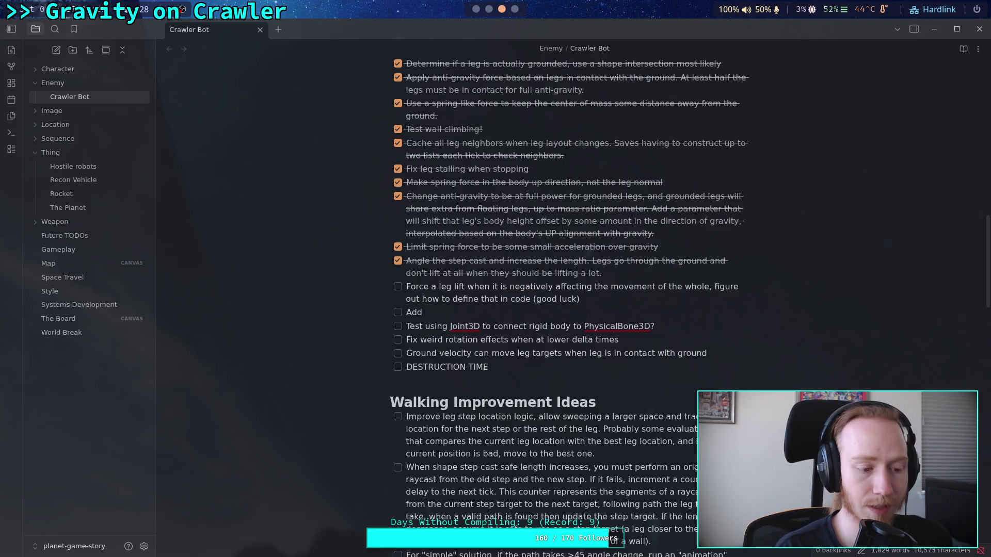
key("BackSpace")
key("BackSpace")
key("BackSpace")
type("Maxe")
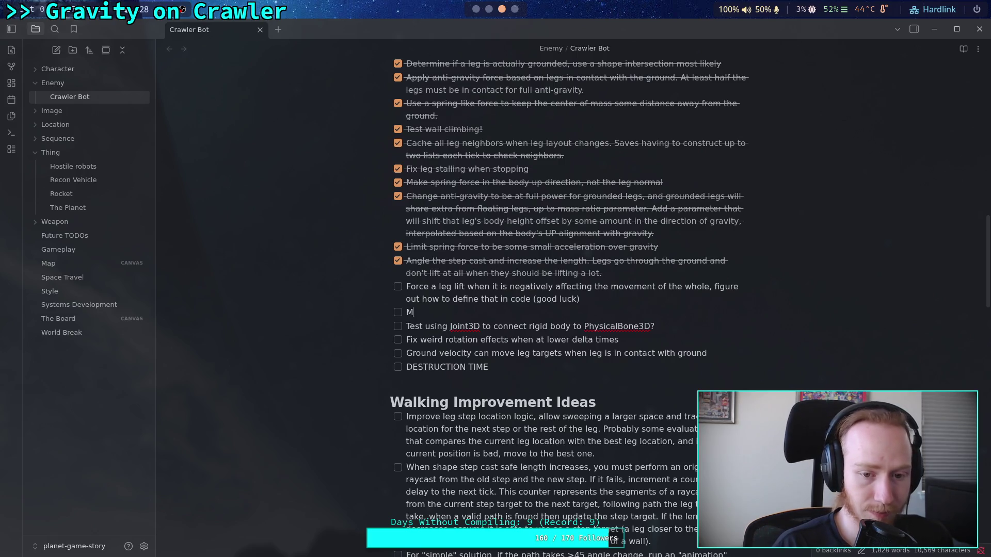
key("BackSpace")
key("BackSpace")
type("ke ")
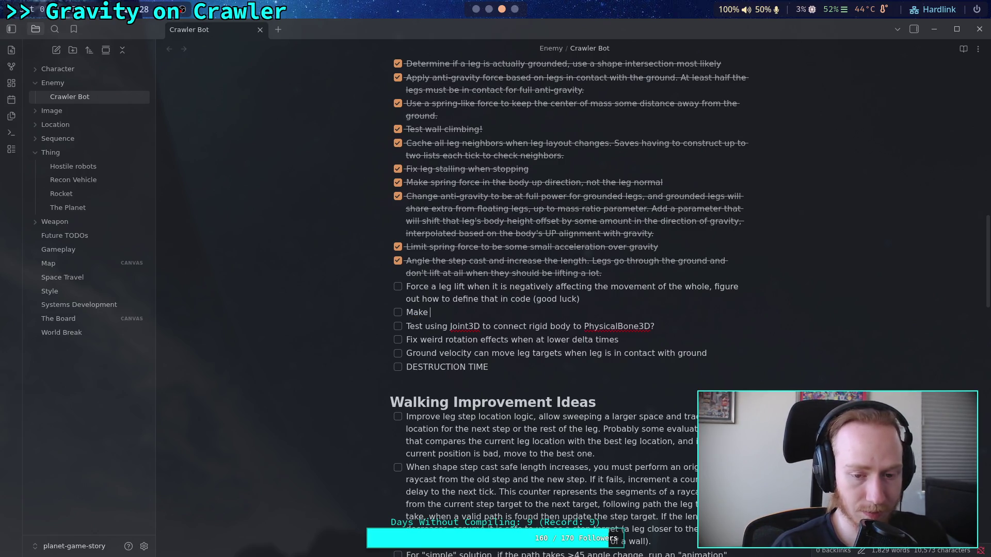
type("drag coeff")
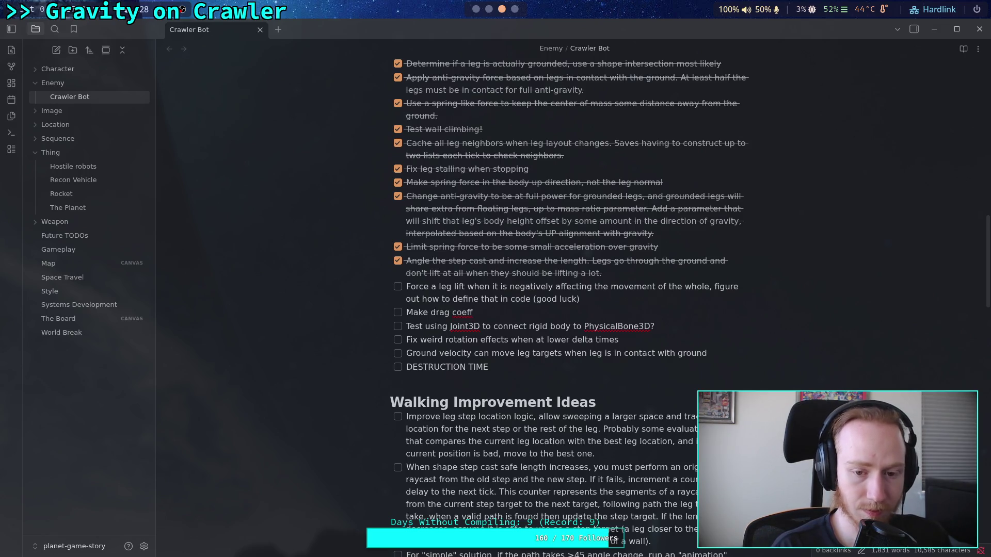
type(" a paramet")
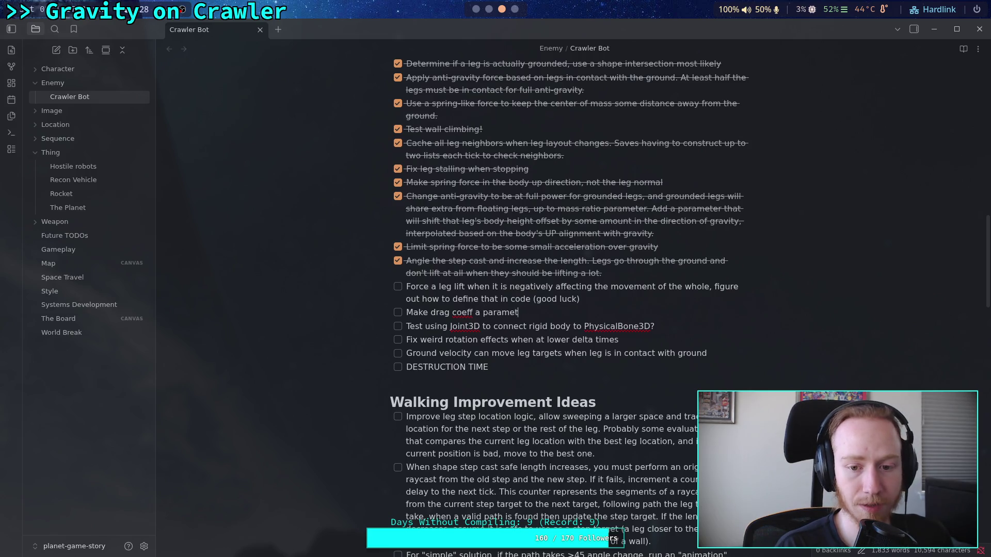
type("er, compute surface area ")
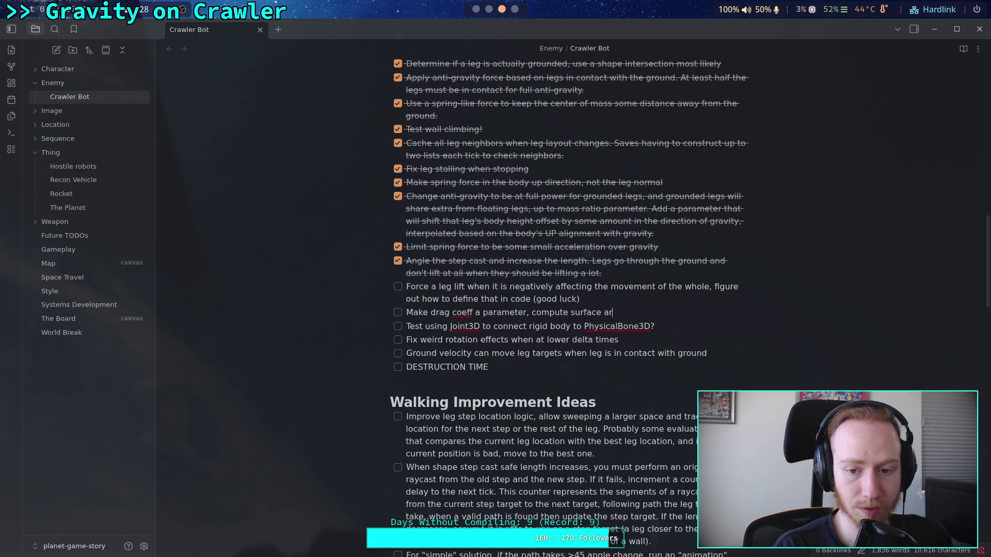
type("ag")
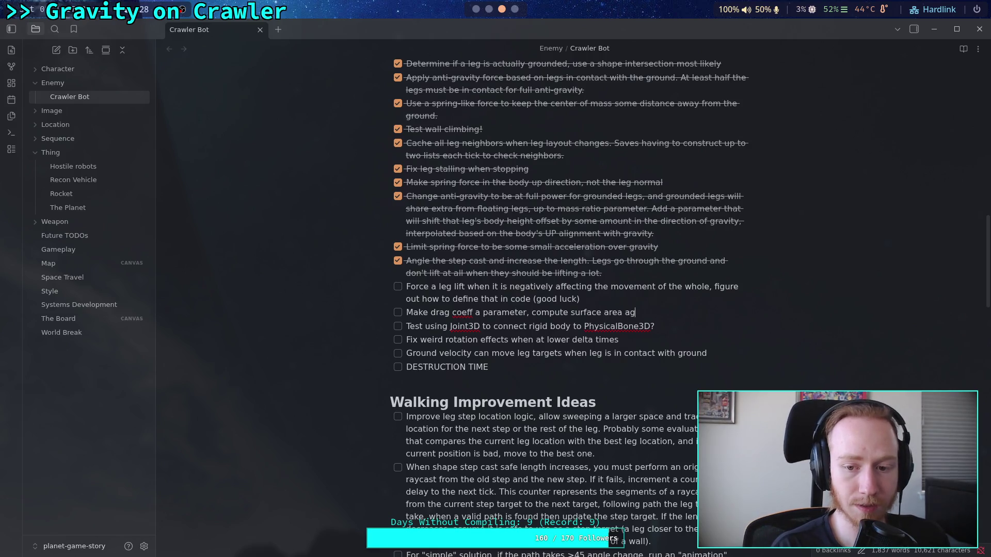
type("ainst w")
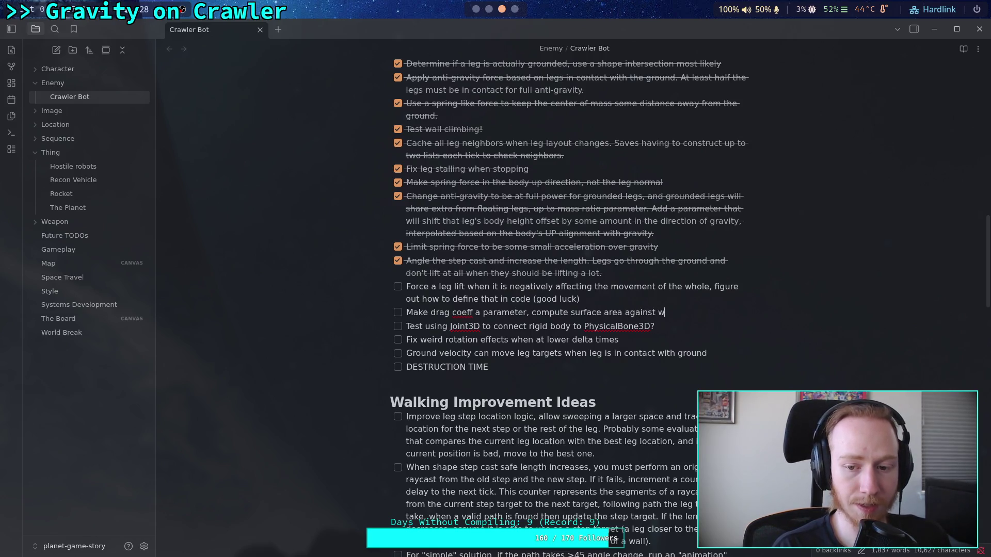
type("ind using math and ")
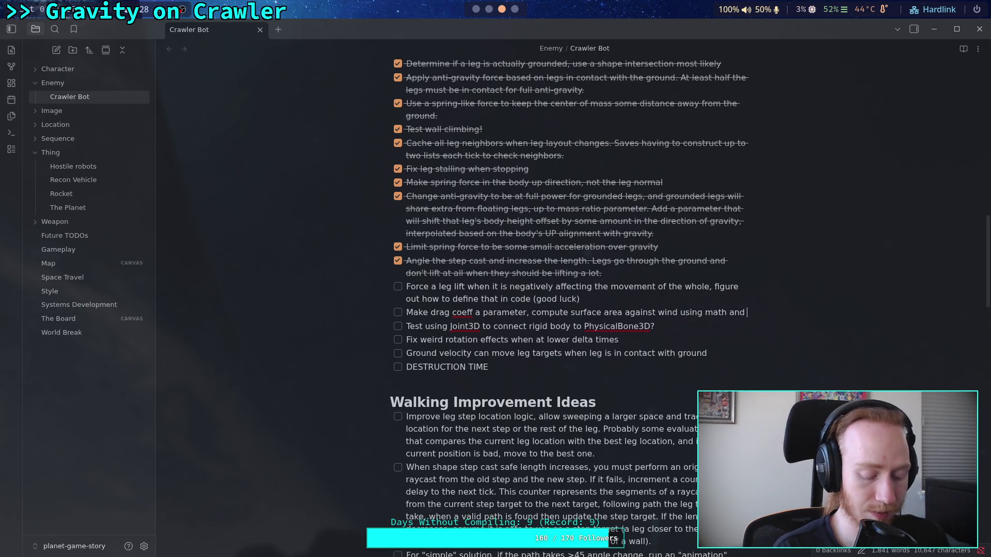
type("collision shapse")
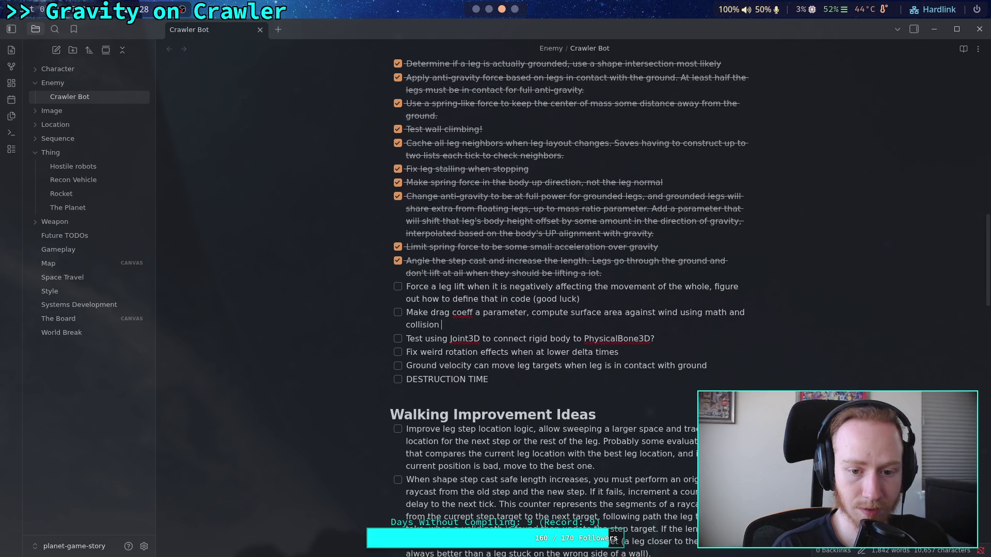
Step: Finish the task with 'shapes (shadows of 3D shapes, hopefully some library tool' and switch to Godot
key("BackSpace")
key("BackSpace")
type("es (shaw")
key("BackSpace")
type("dows ")
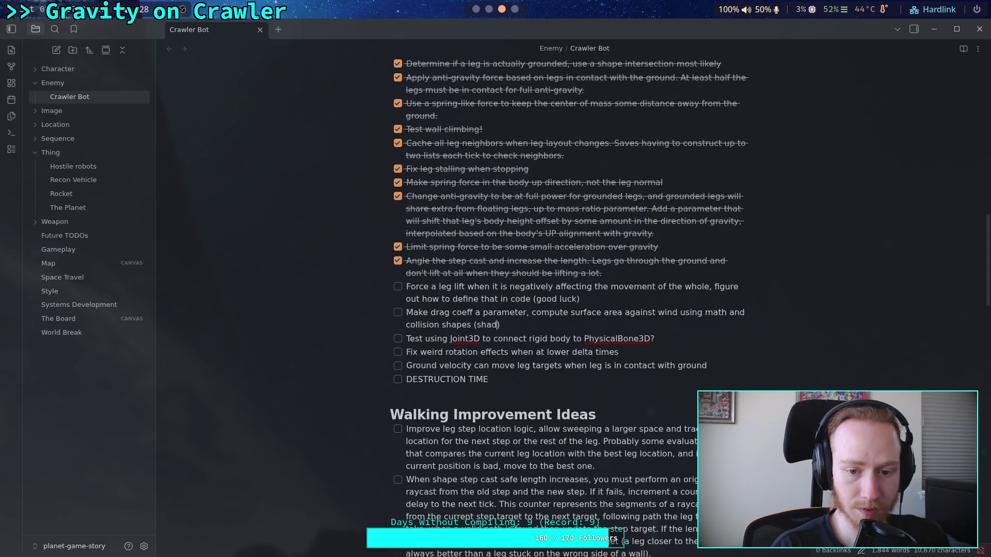
type("of 4D")
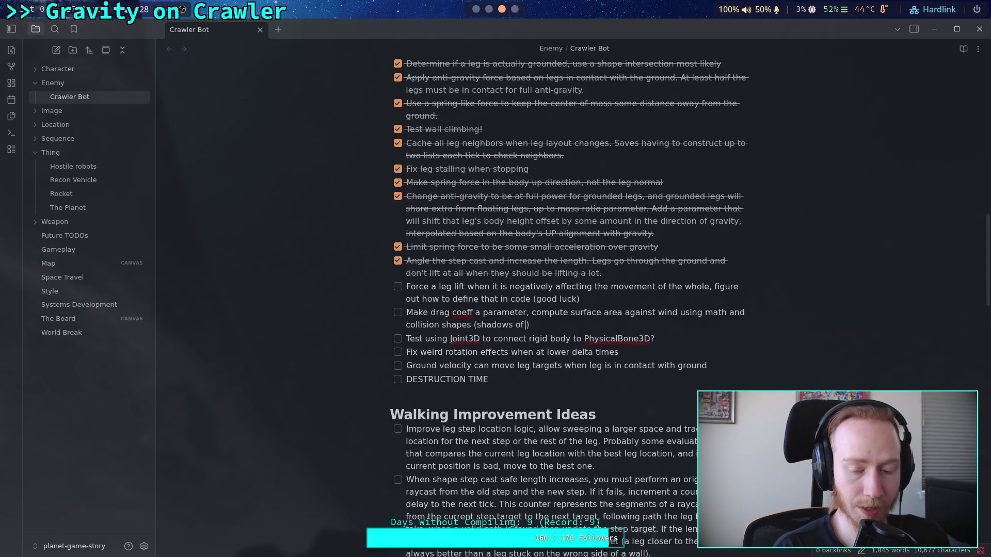
key("BackSpace")
key("BackSpace")
type("3D ")
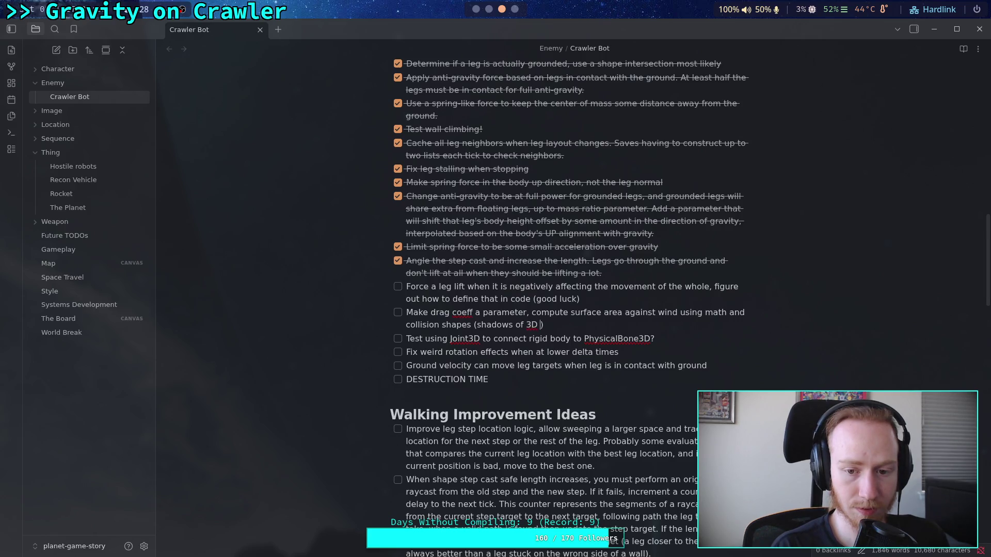
type("shaped")
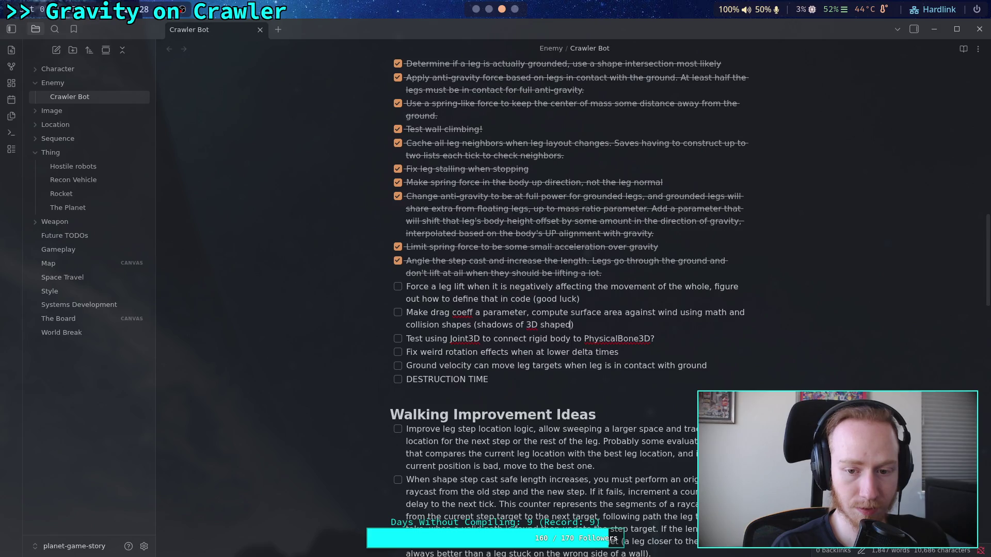
type("s")
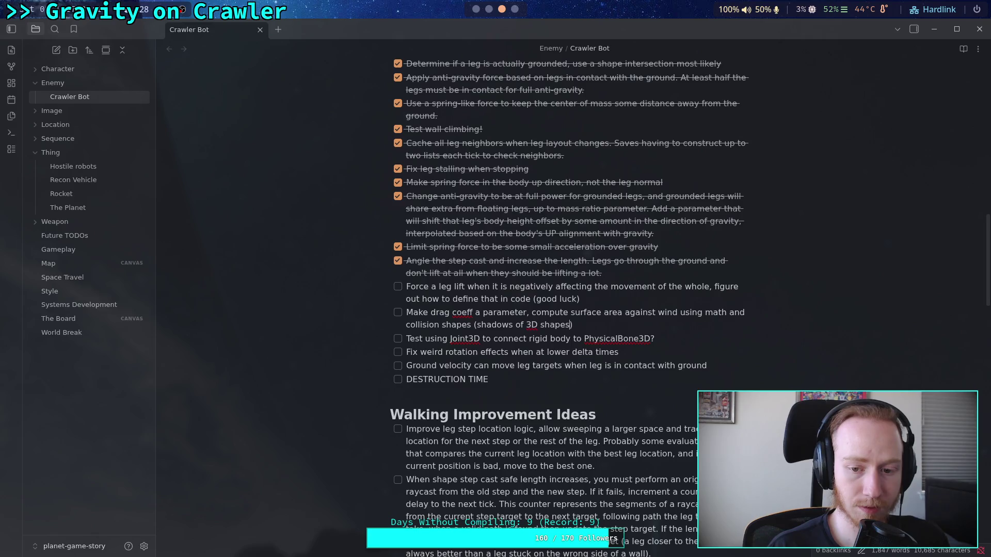
type(", hop")
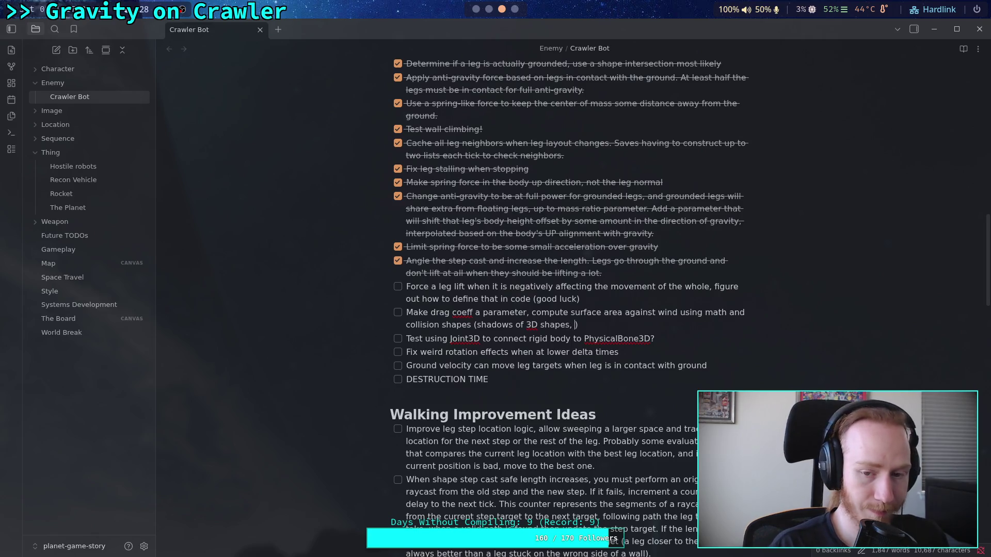
type("efully some ")
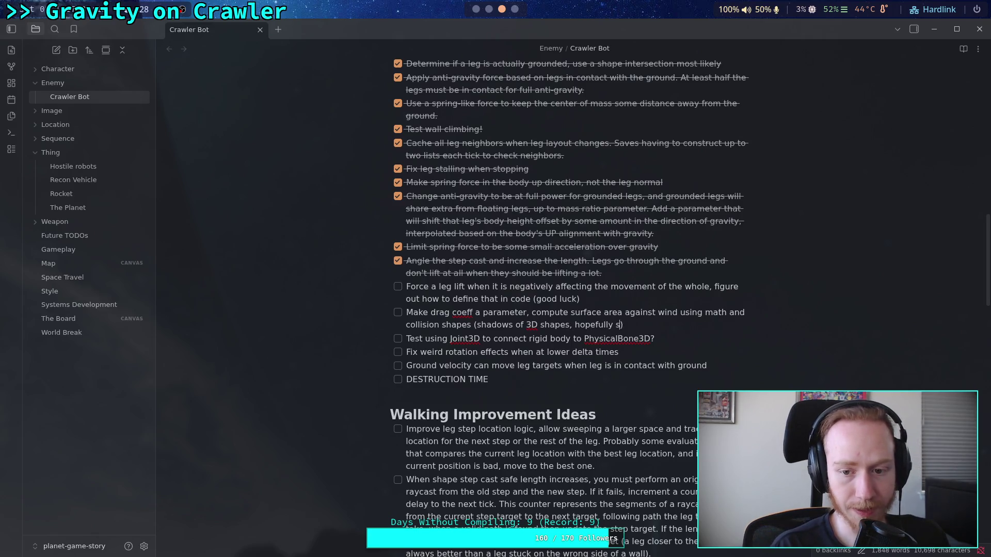
type("library tool")
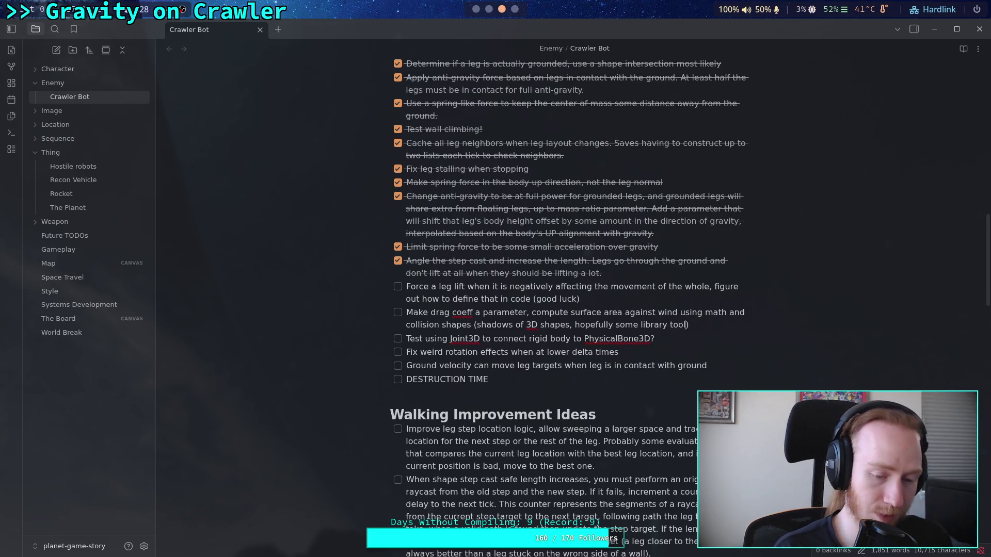
left_click(476, 9)
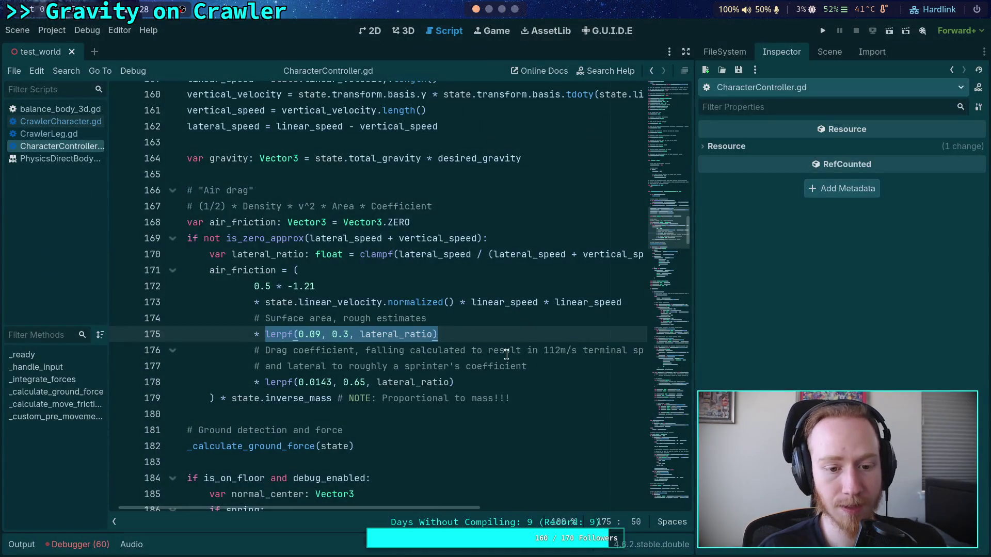
Step: Play-test the crawler project twice, stopping each run, then show test_world in the 3D view
left_click(505, 353)
left_click(824, 32)
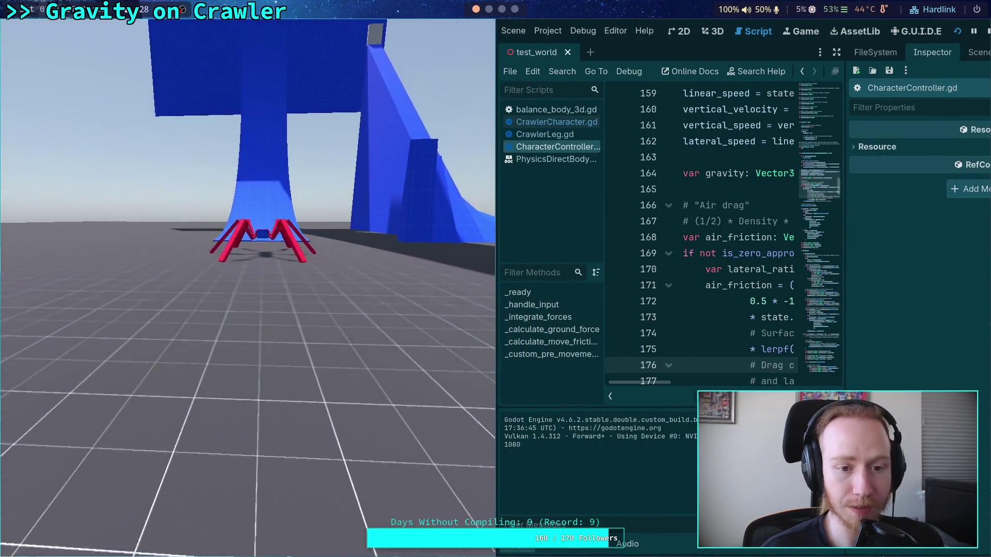
left_click(987, 32)
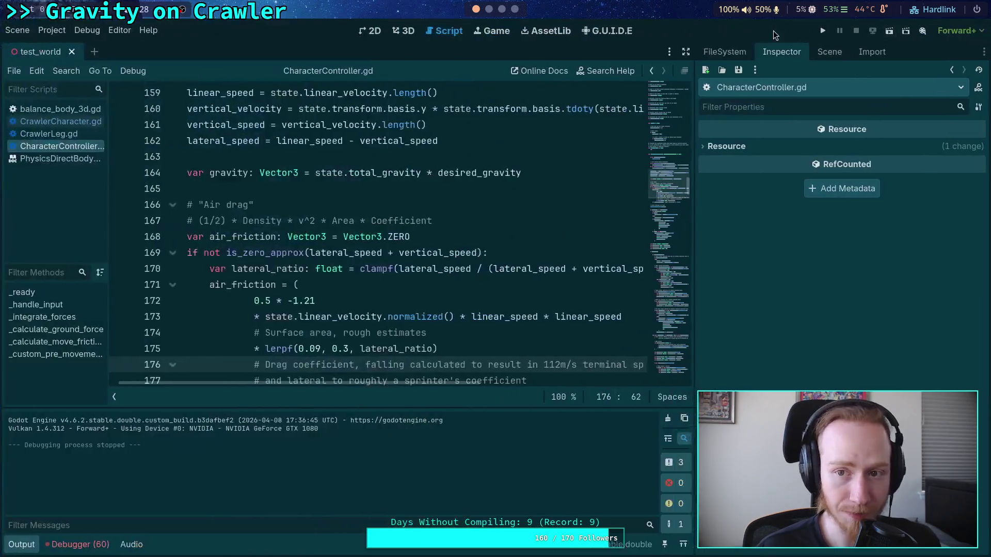
left_click(823, 32)
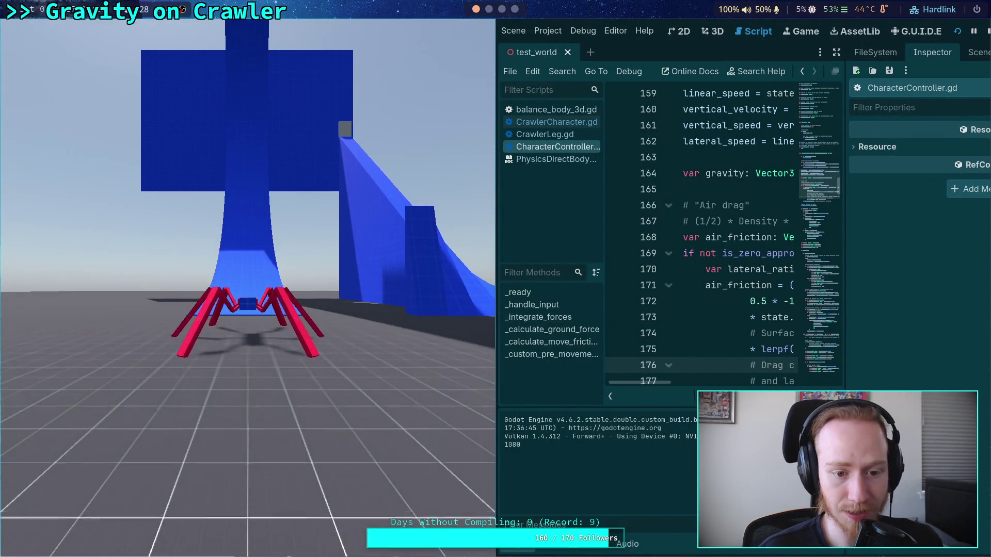
left_click(988, 32)
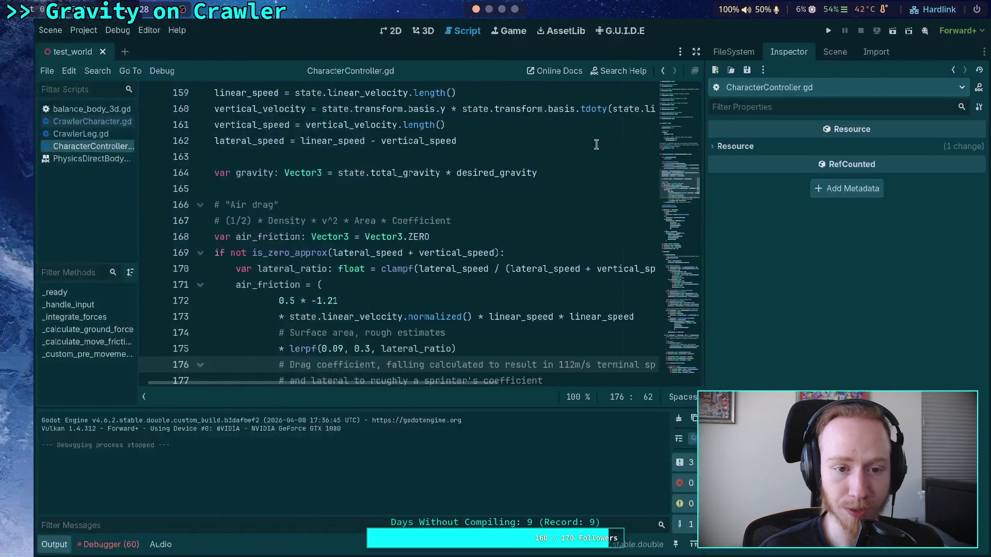
left_click(406, 33)
Step: Reposition CrawlerBot, start the game, and drop and lift it along Y during play
mouse_move(343, 165)
left_mouse_down()
mouse_move(361, 171)
mouse_move(561, 97)
left_mouse_up()
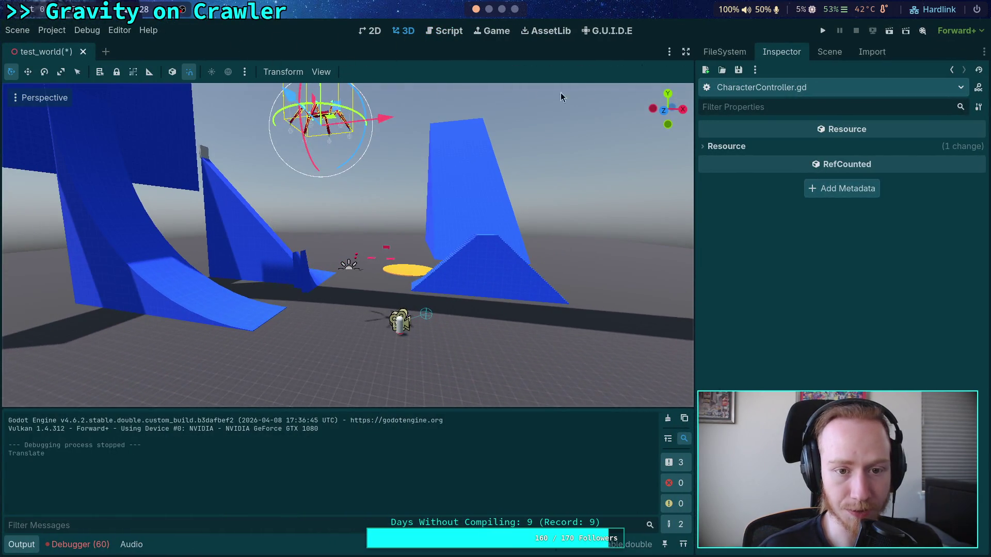
mouse_move(310, 221)
left_mouse_down()
mouse_move(310, 88)
mouse_move(307, 130)
left_mouse_up()
left_click(823, 30)
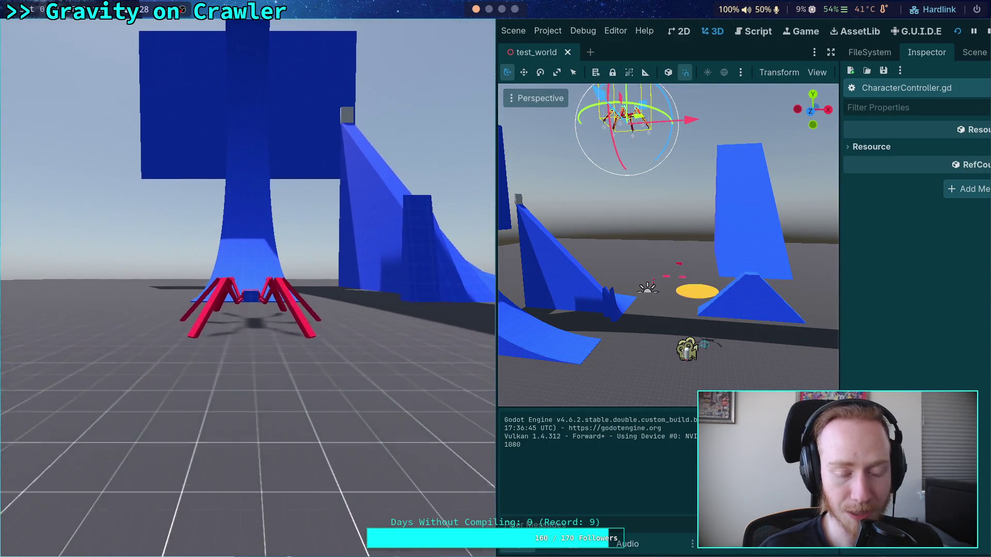
mouse_move(628, 94)
left_mouse_down()
mouse_move(620, 313)
mouse_move(629, 331)
left_mouse_up()
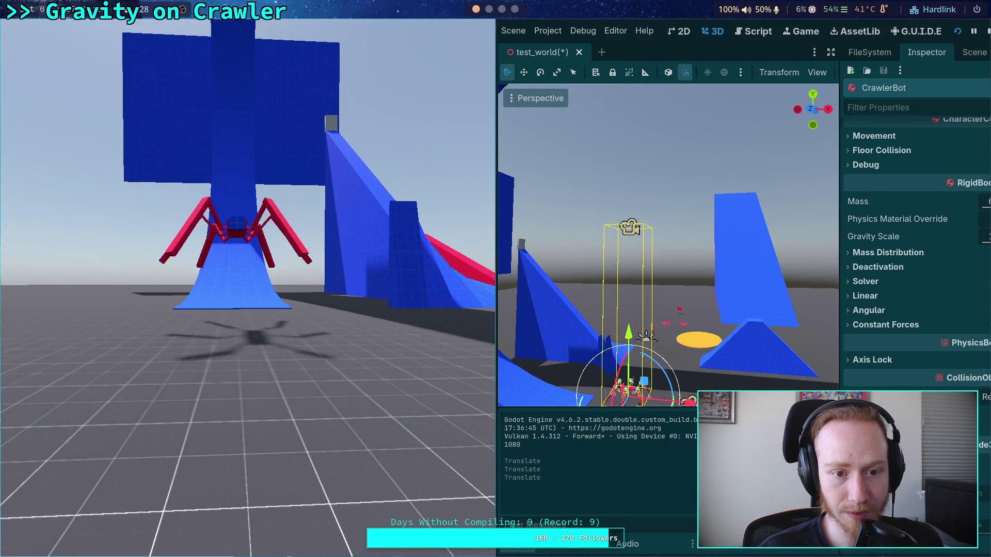
left_click_drag(629, 333, 629, 325)
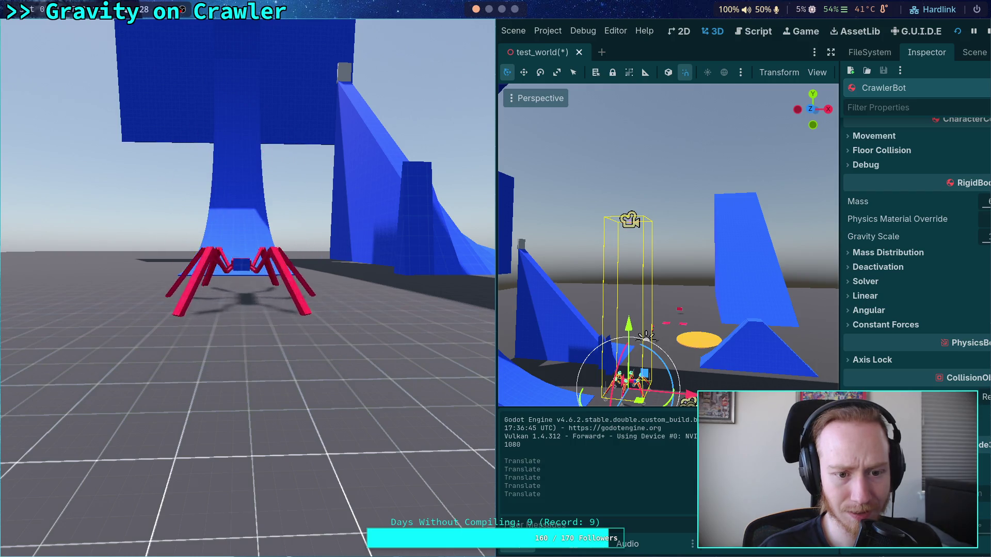
left_click(355, 240)
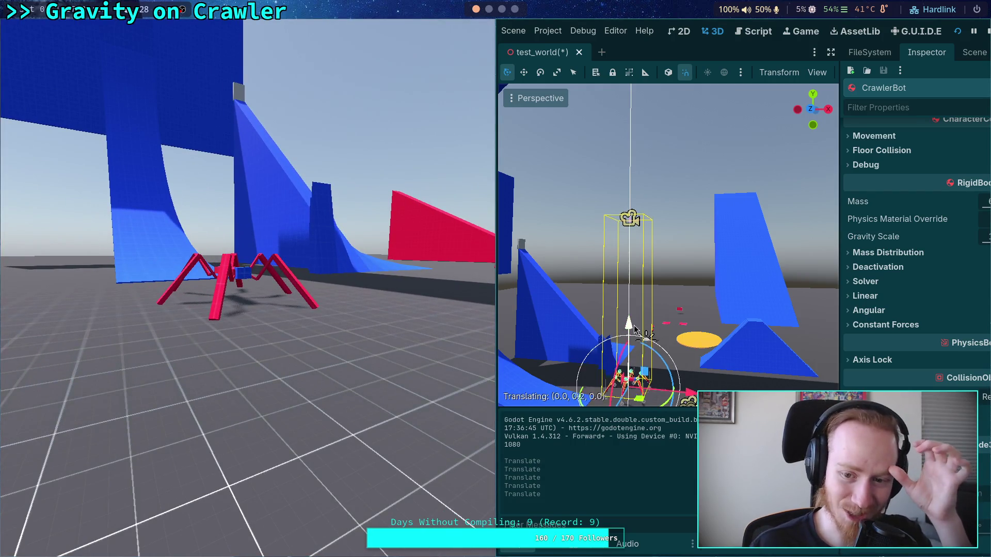
left_click_drag(628, 324, 510, 288)
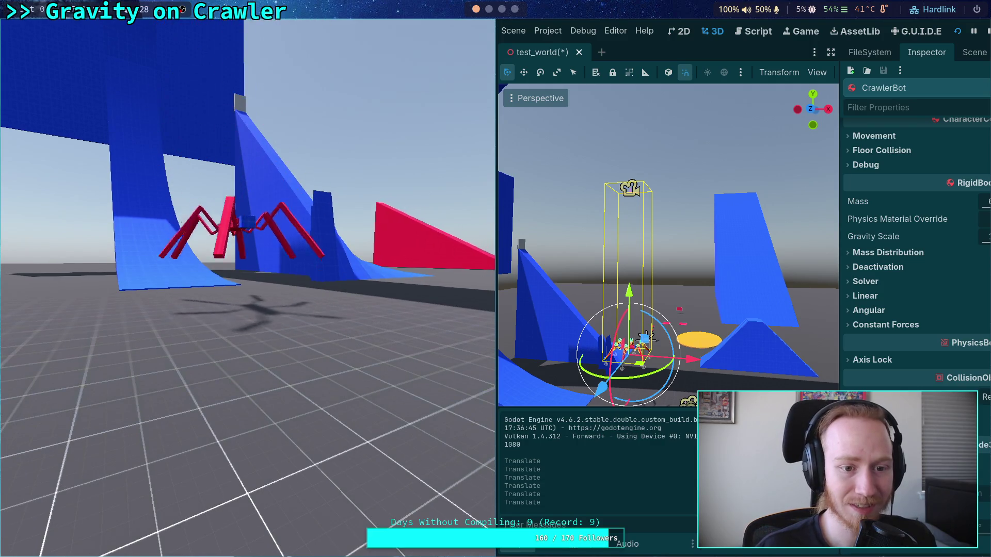
left_click_drag(628, 305, 628, 320)
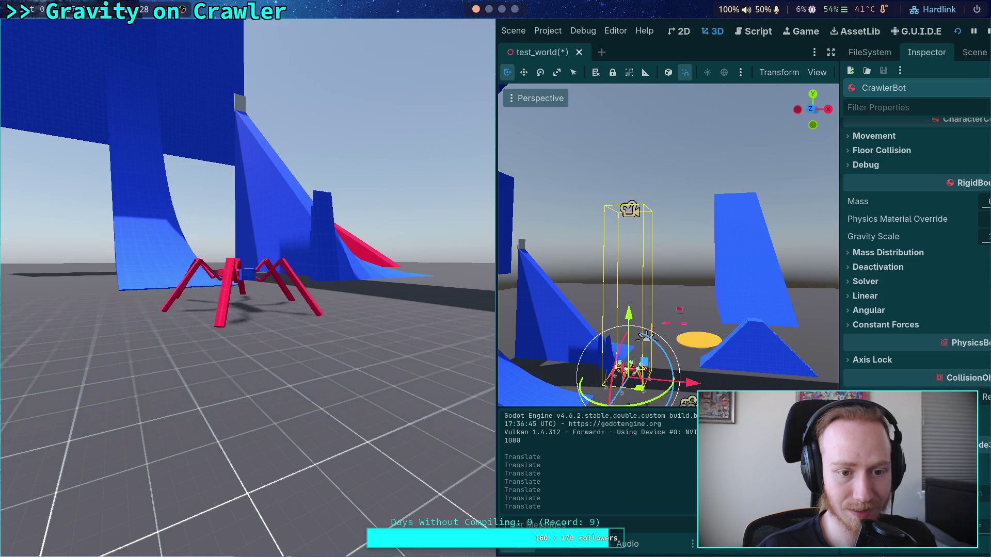
Step: Tilt CrawlerBot around X, rotate it with R X, lift it to drop again, then stop
left_click_drag(621, 361, 633, 314)
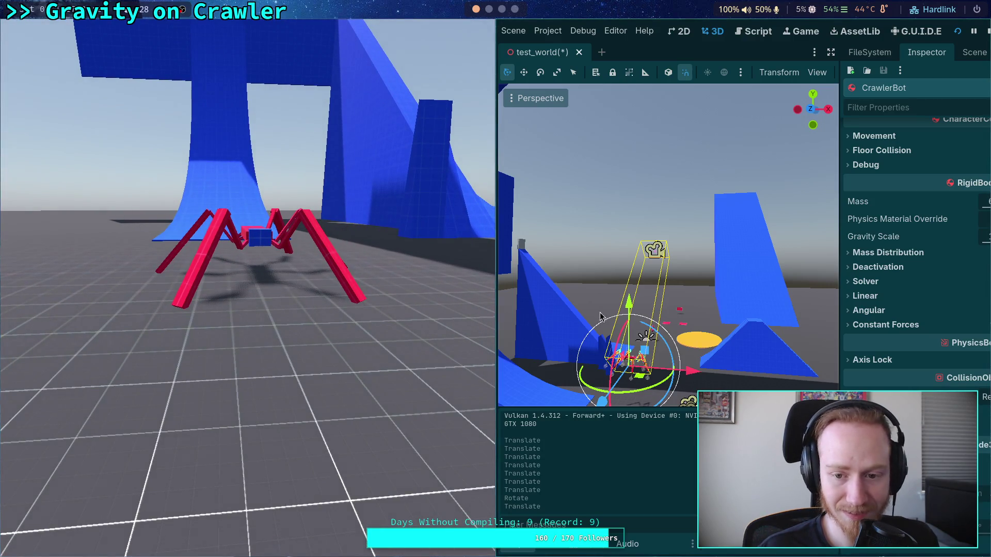
left_click_drag(624, 335, 543, 304)
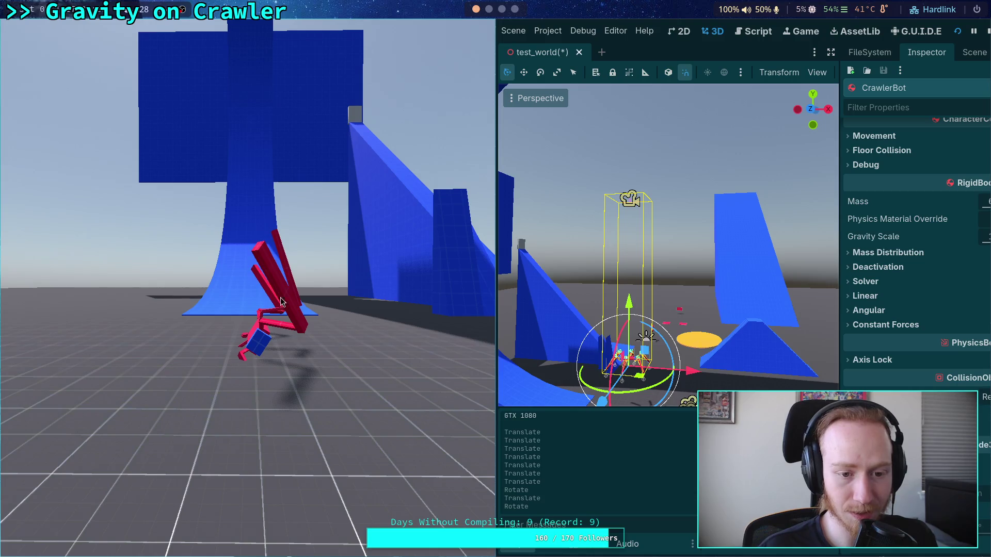
key("r")
key("x")
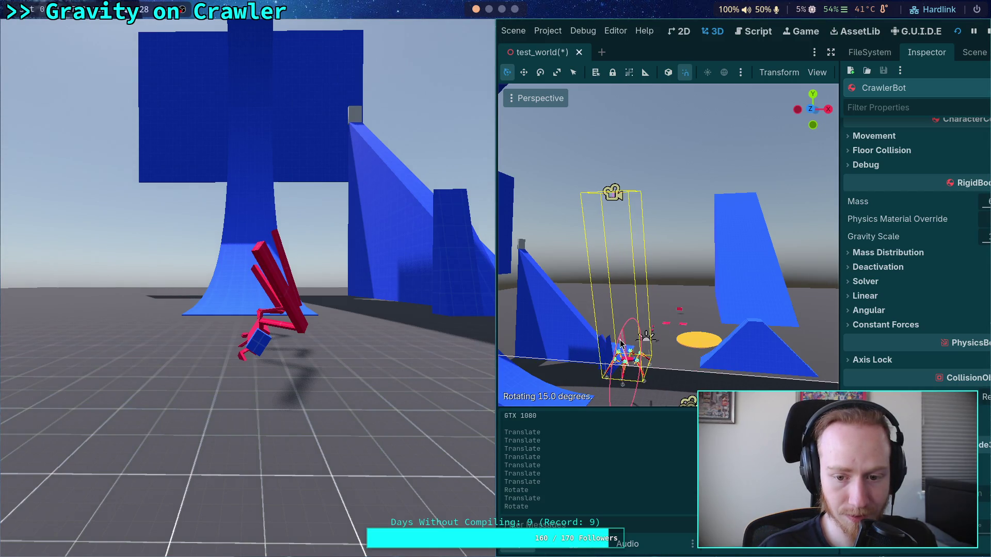
left_click(621, 345)
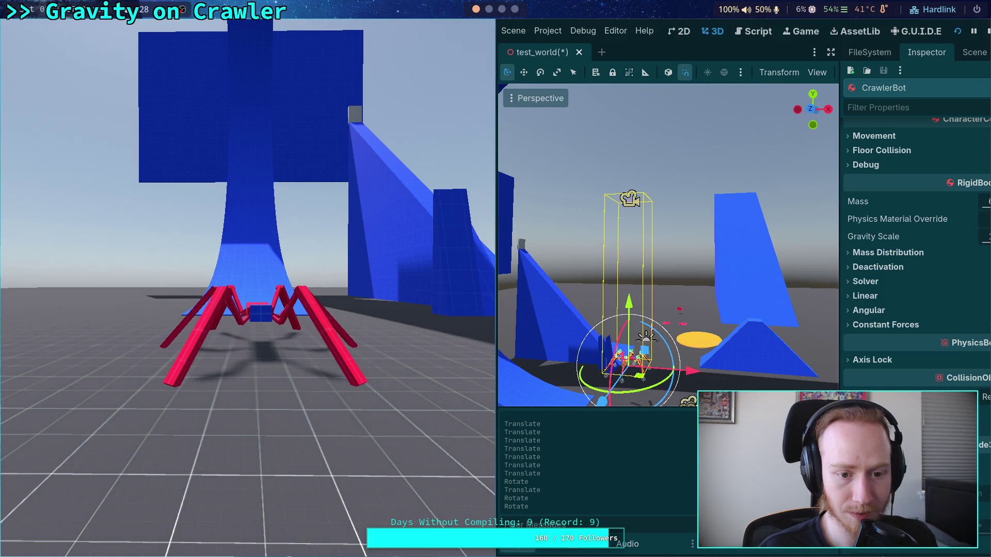
left_click_drag(631, 305, 631, 301)
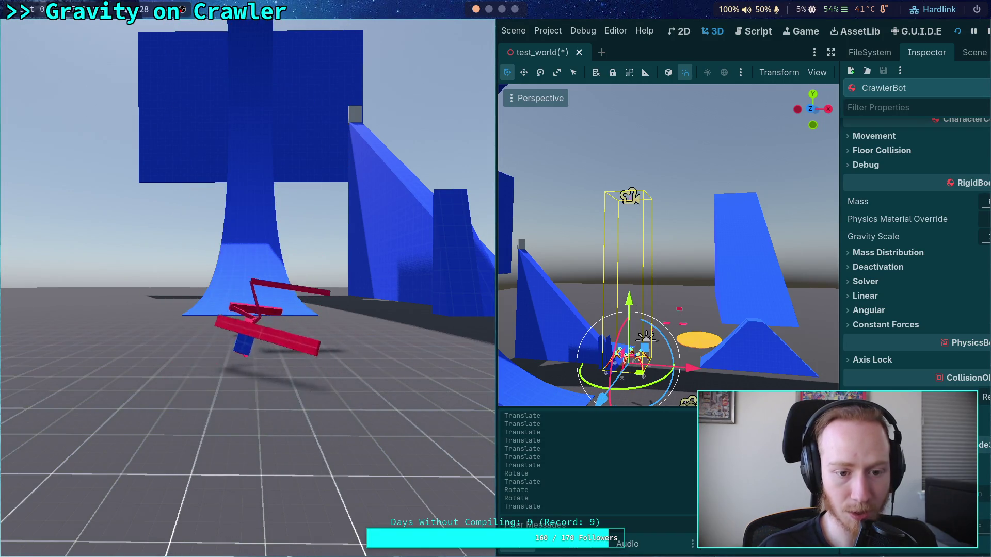
left_click(987, 37)
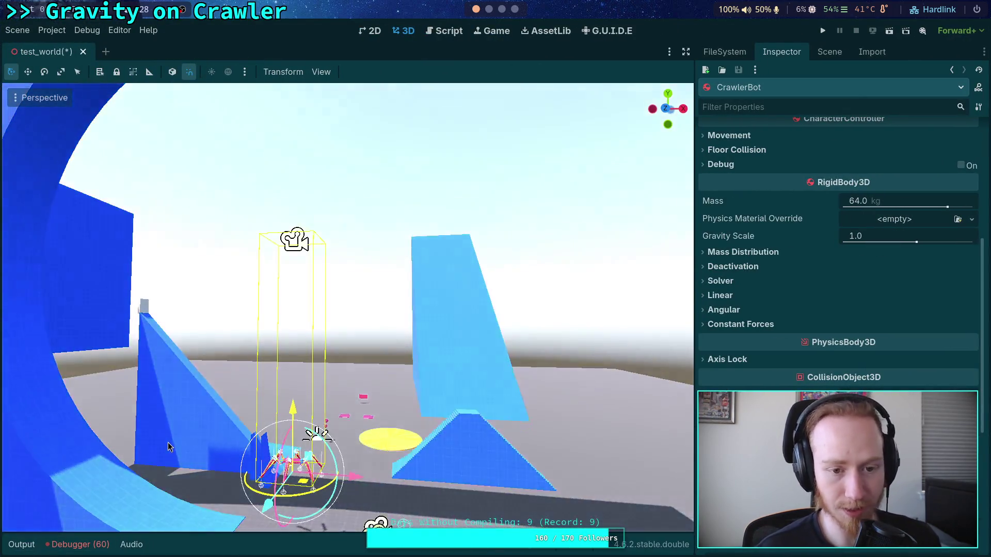
Step: Lower CrawlerBot toward the floor, run the game, and nudge it slightly upward
mouse_move(168, 447)
left_mouse_down()
mouse_move(292, 231)
mouse_move(370, 255)
mouse_move(381, 268)
mouse_move(356, 264)
left_mouse_up()
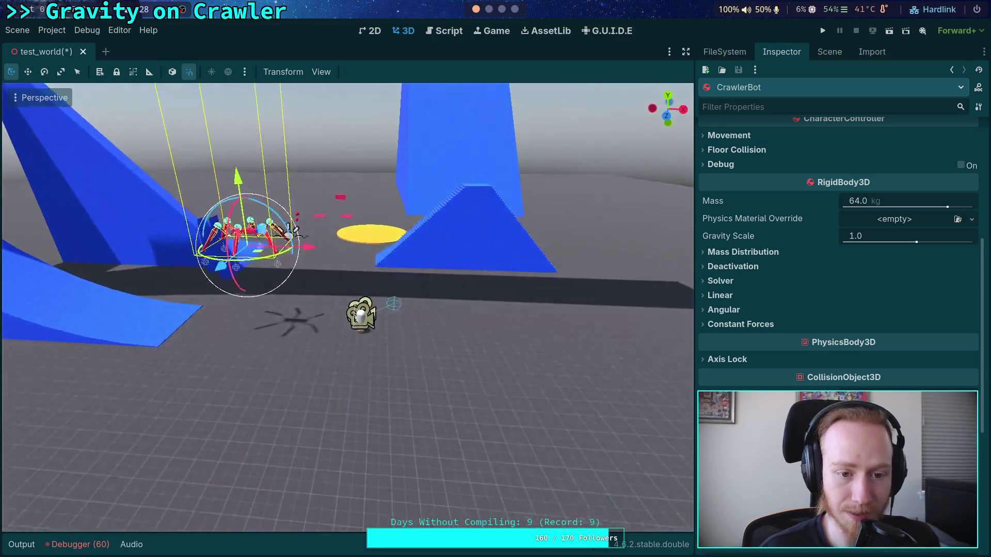
key("a")
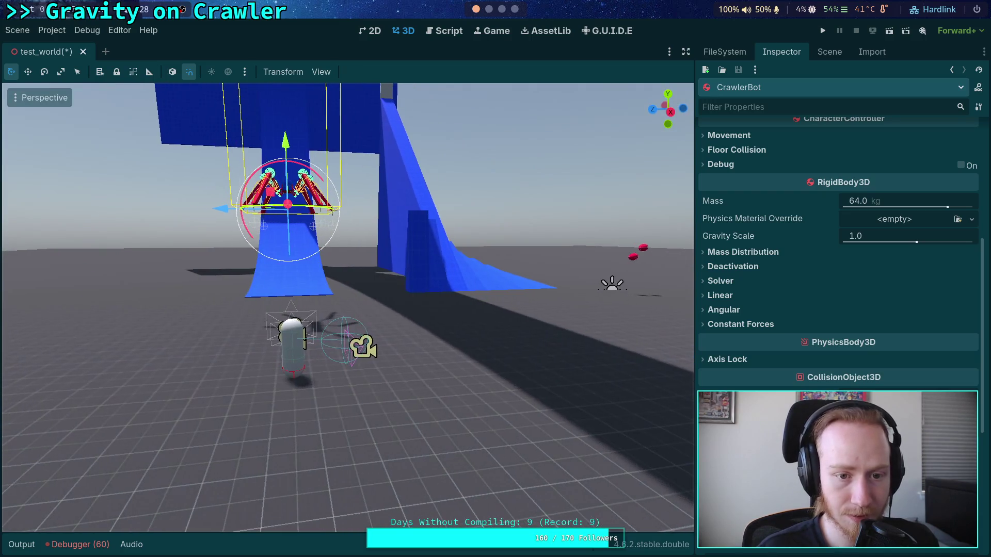
left_click_drag(296, 140, 298, 225)
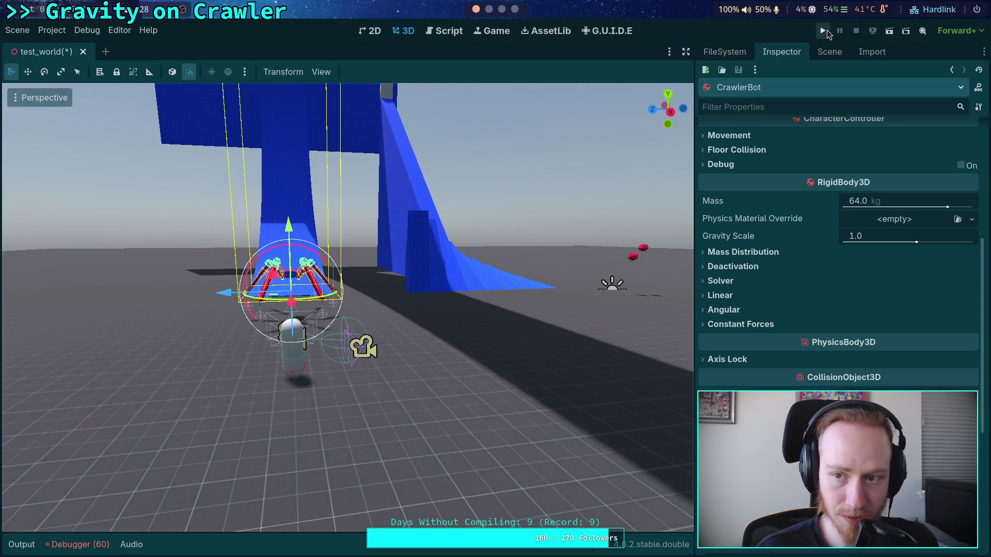
left_click(823, 32)
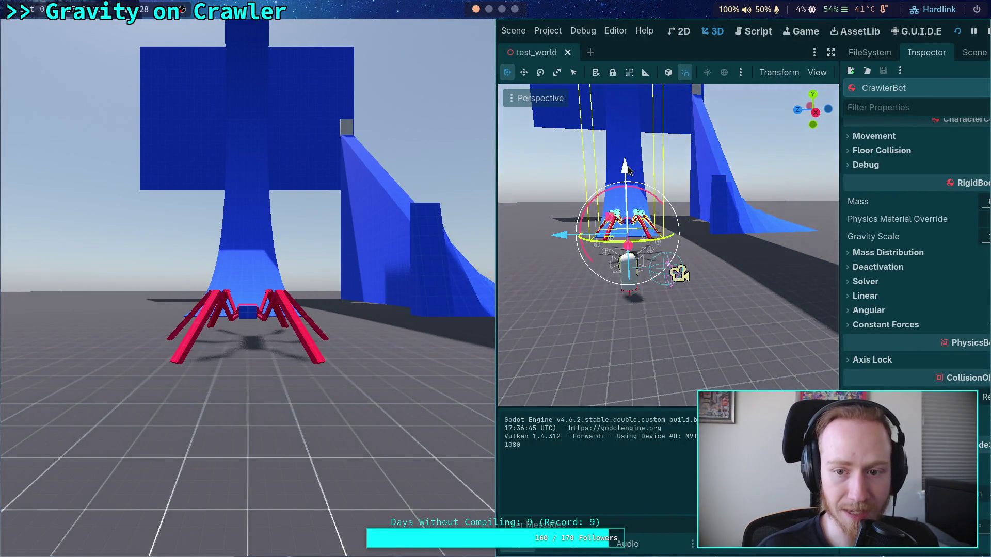
left_click_drag(627, 169, 626, 161)
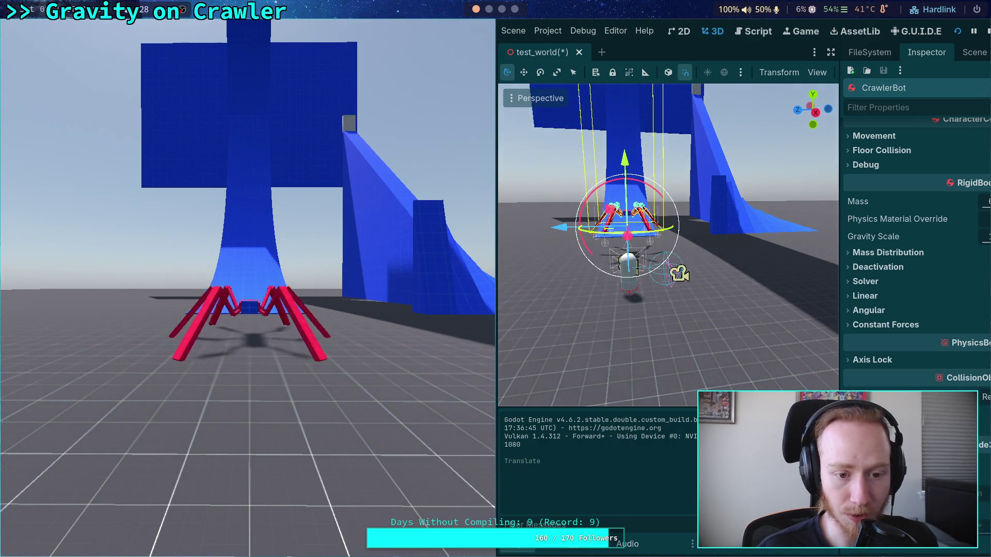
Step: Stop the game, hide the Output panel, fly the camera around the crawler, then go to the terminal
left_click(987, 34)
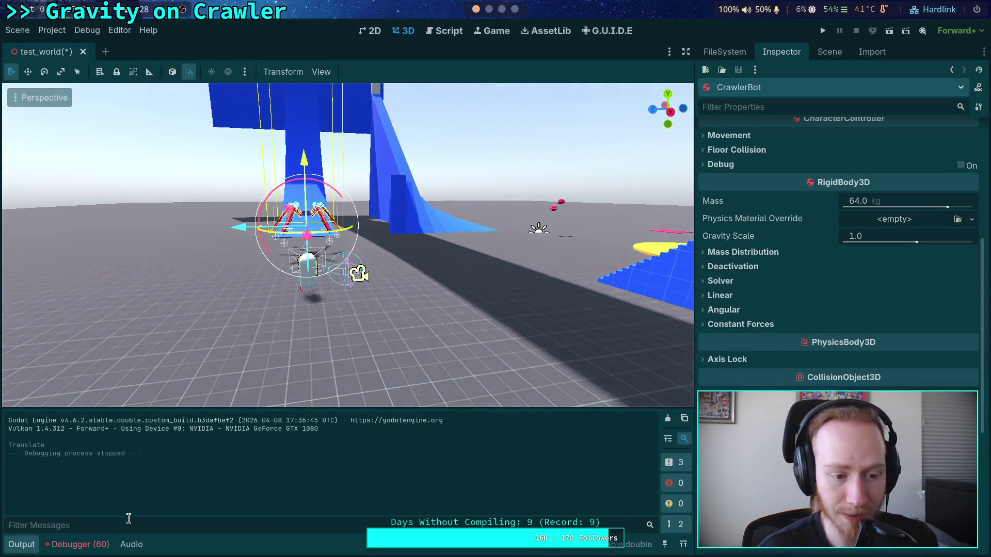
left_click(21, 544)
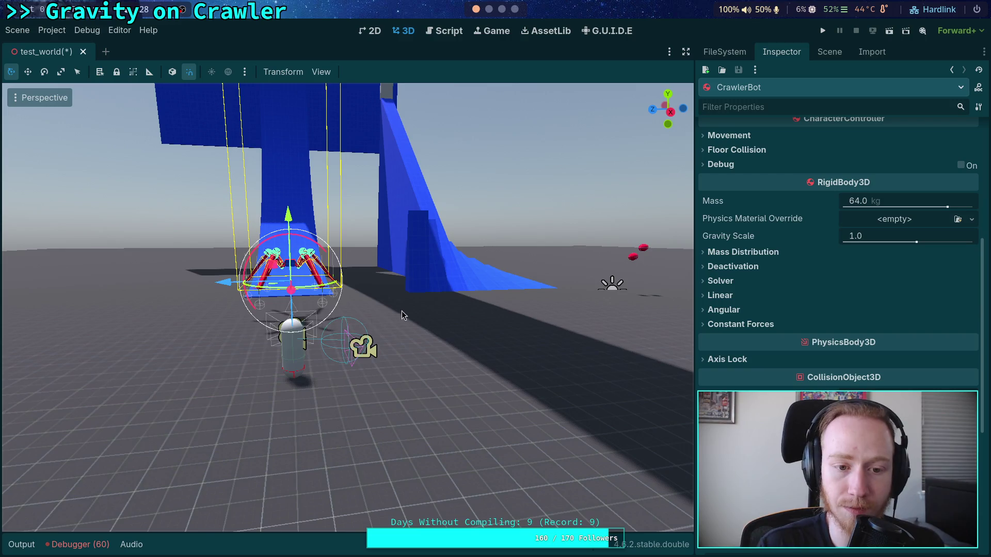
key("w")
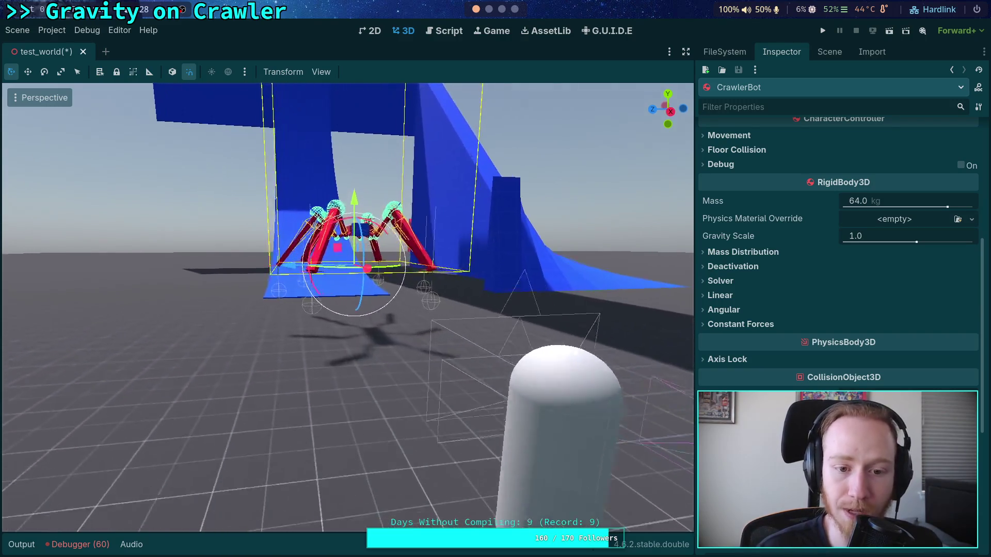
key("a")
key("s")
key("d")
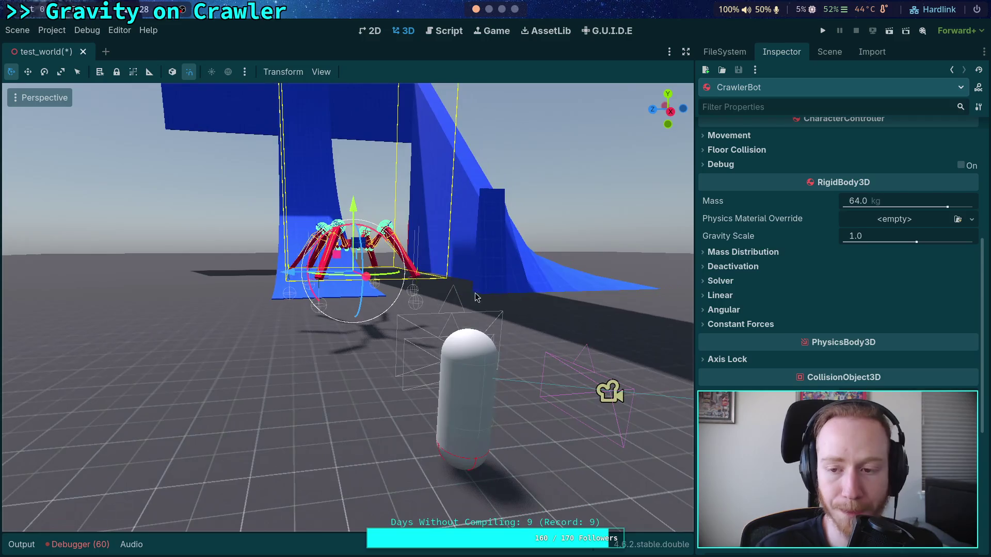
key("super+2")
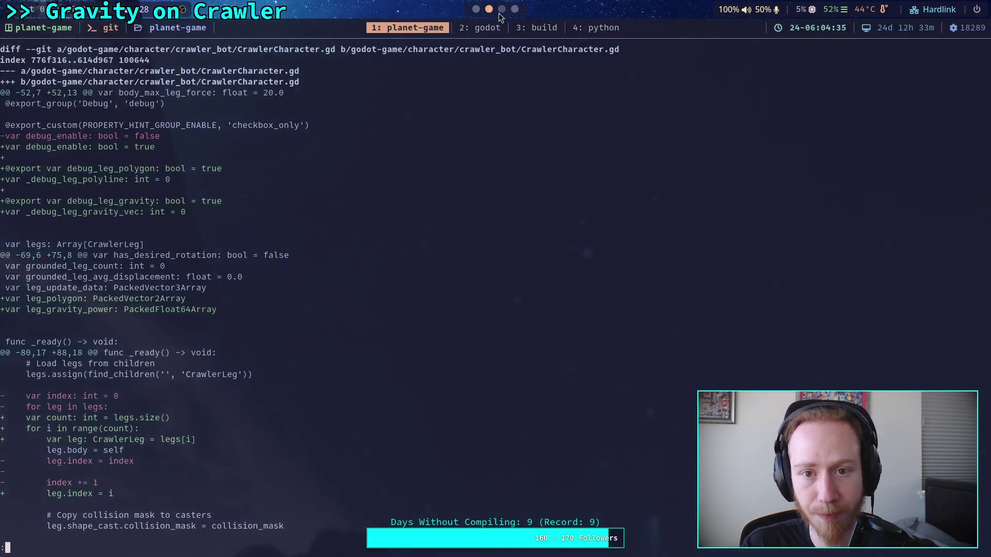
Step: Rerun git diff and step through the _update_legs and _solve_leg_offsets hunks
type("qgit diff")
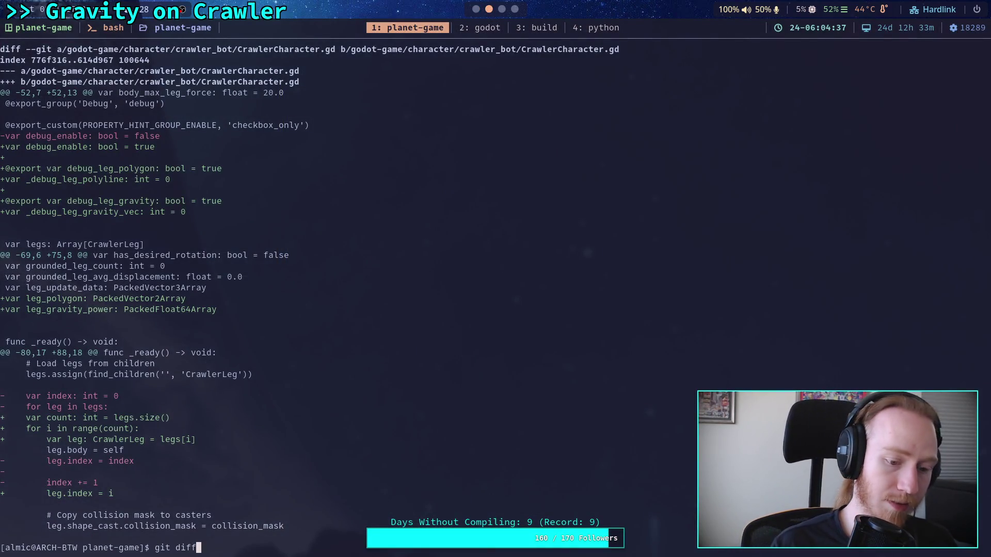
key("Return")
key("j")
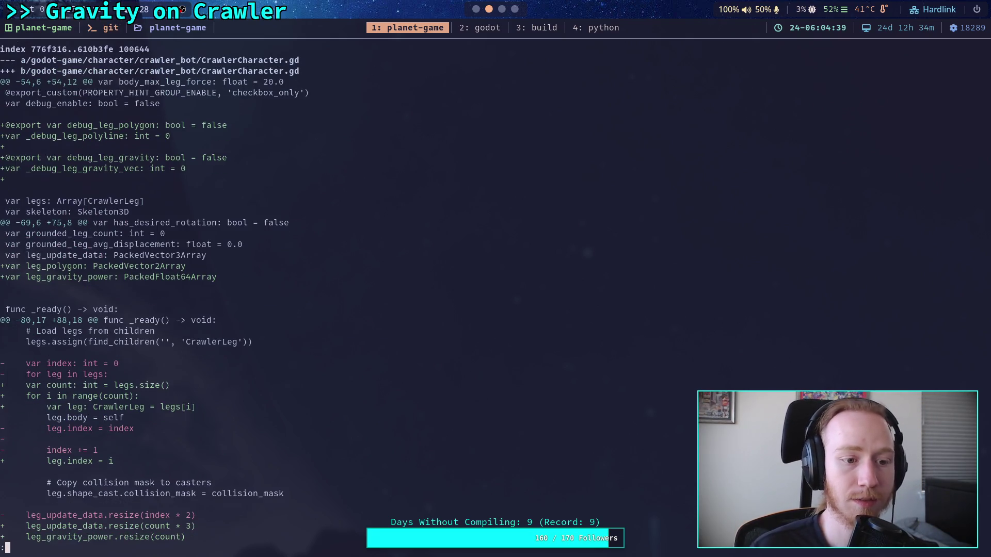
key("j")
key("j")
key("j")
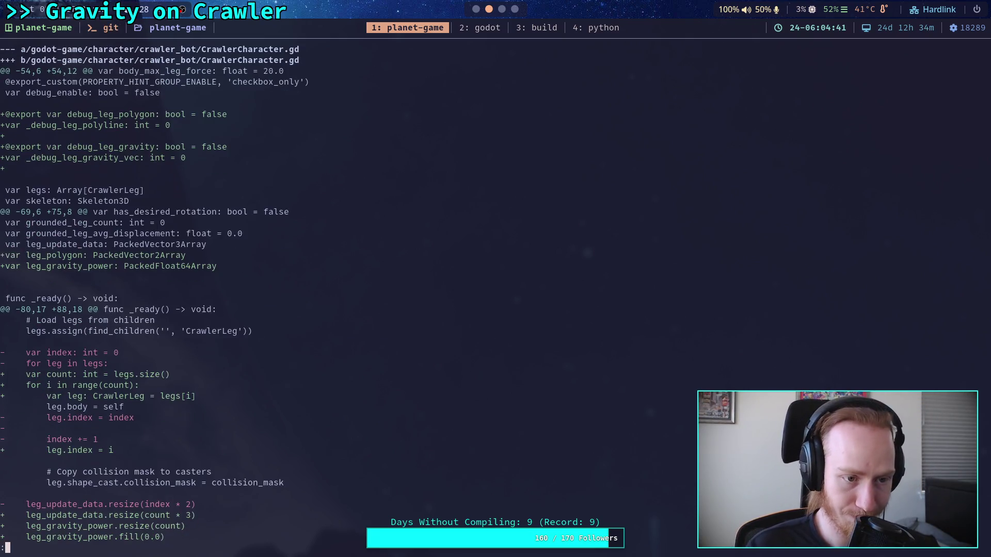
key("j")
key("j")
key("j")
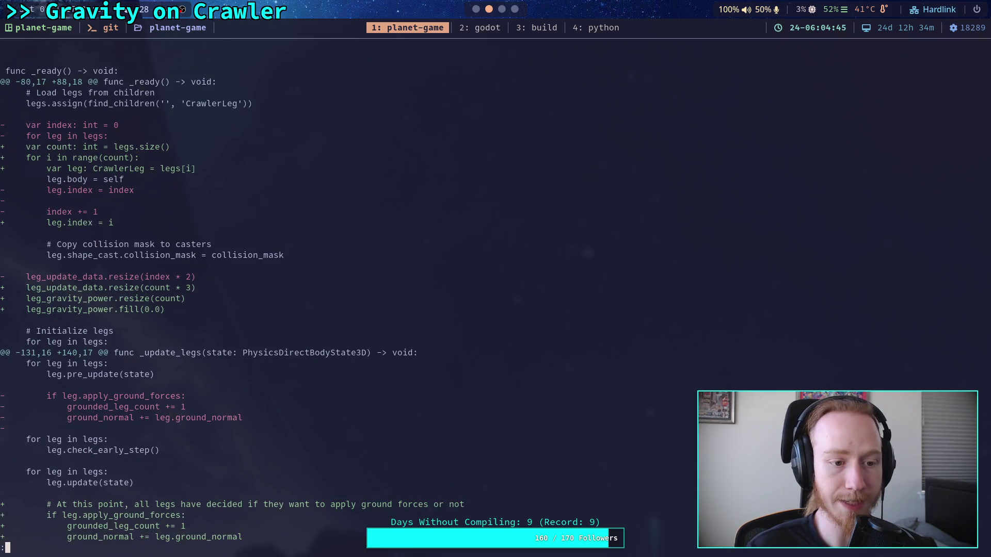
key("j")
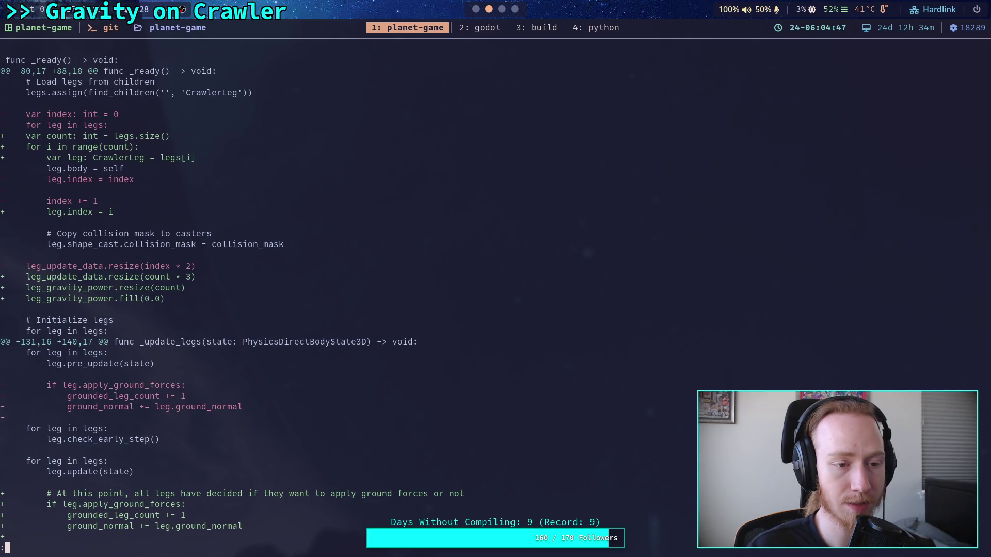
key("j")
key("j")
key("j")
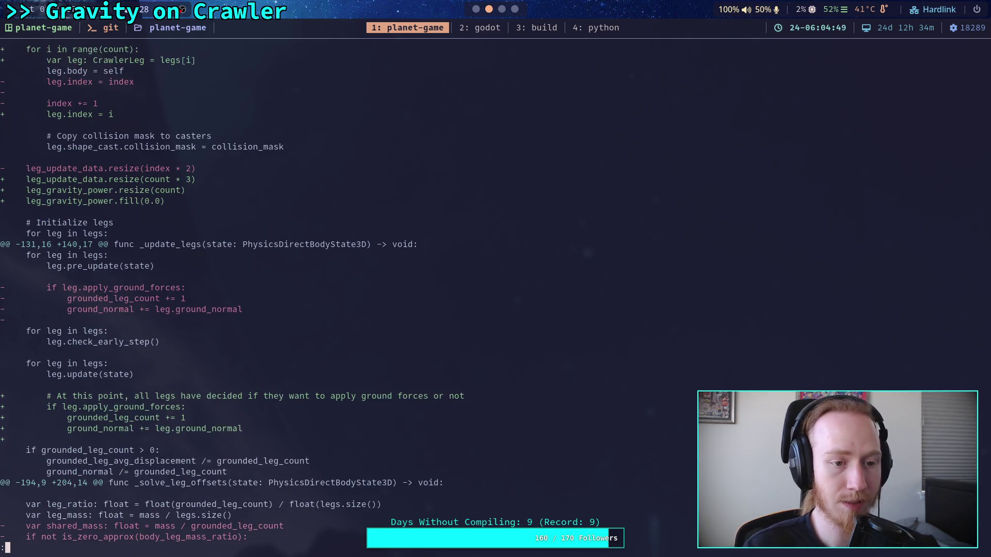
key("j")
key("j")
key("j")
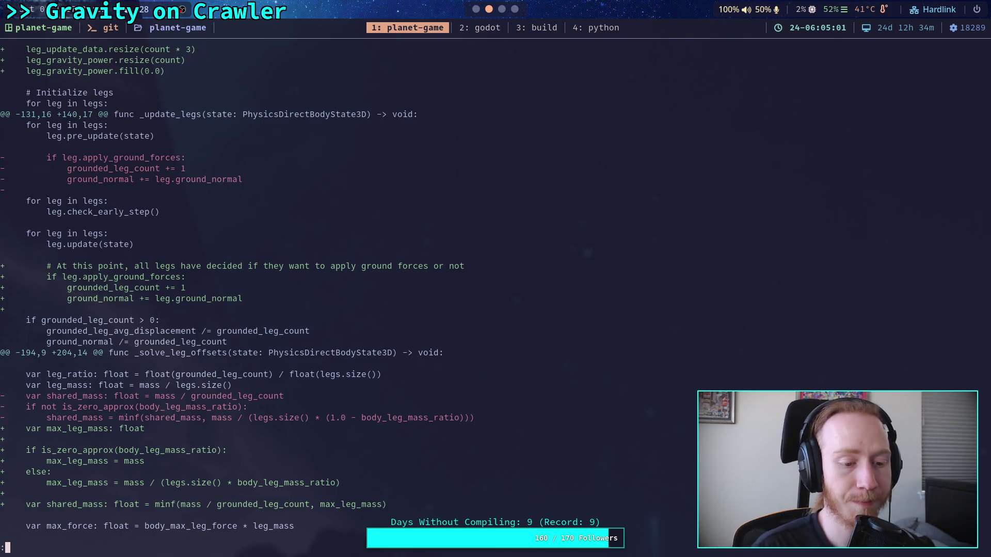
Step: Scroll past the new _calculate_leg_gravity_power function to the CrawlerLeg.gd diff
scroll(232, 300, "down", 7)
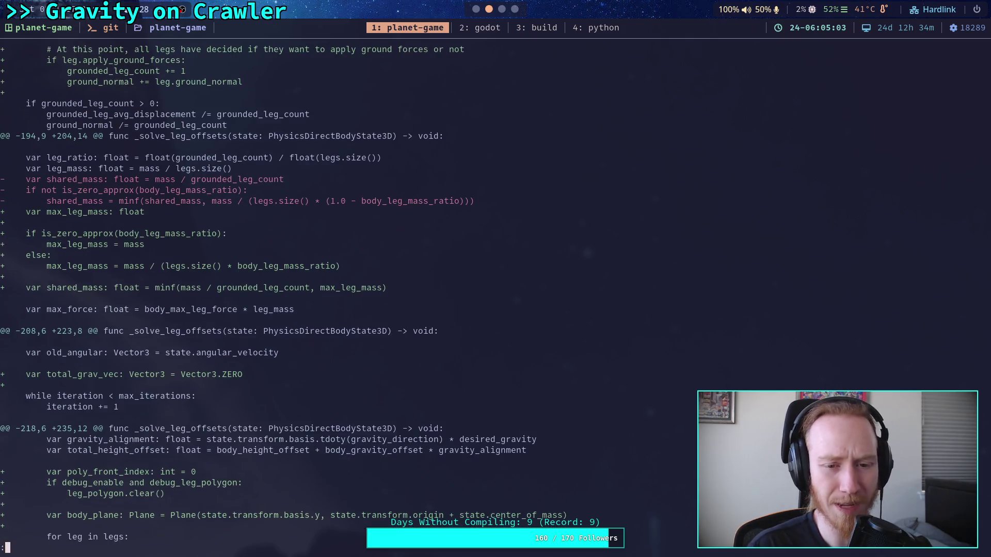
scroll(281, 299, "down", 5)
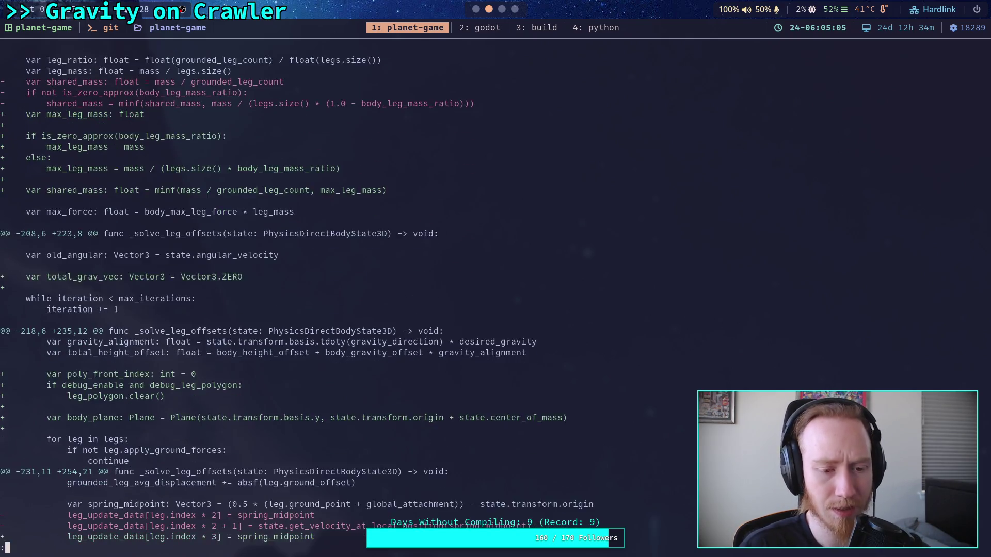
scroll(348, 294, "down", 3)
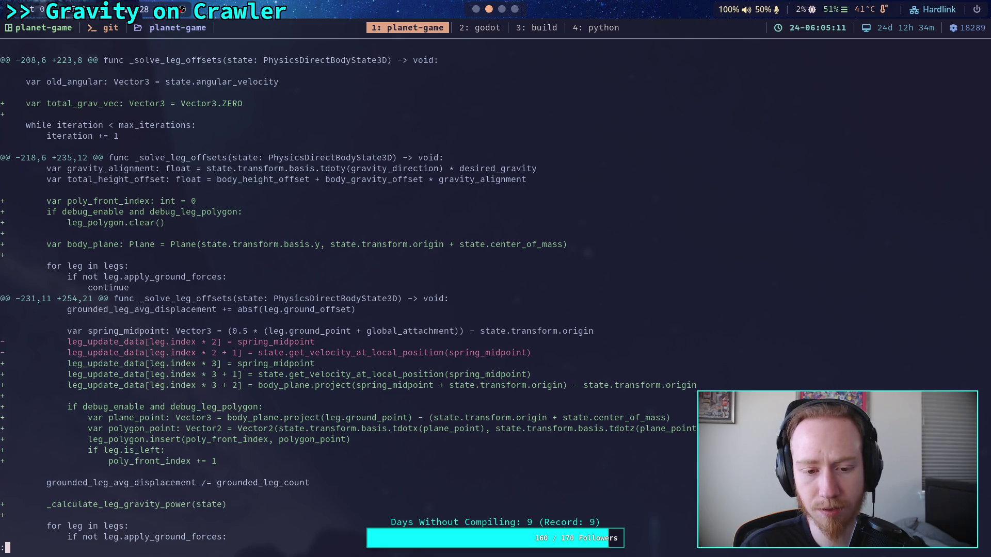
key("Down")
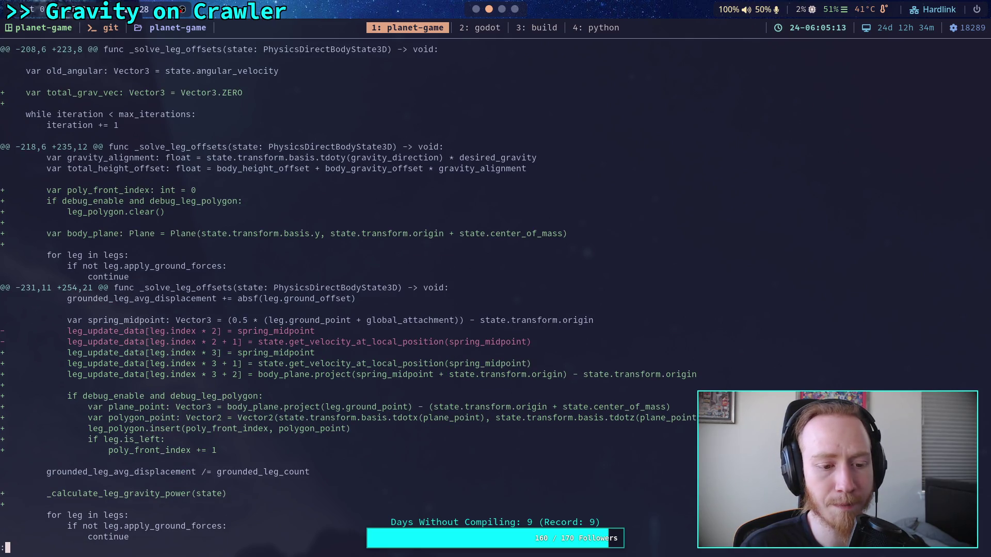
scroll(349, 293, "down", 7)
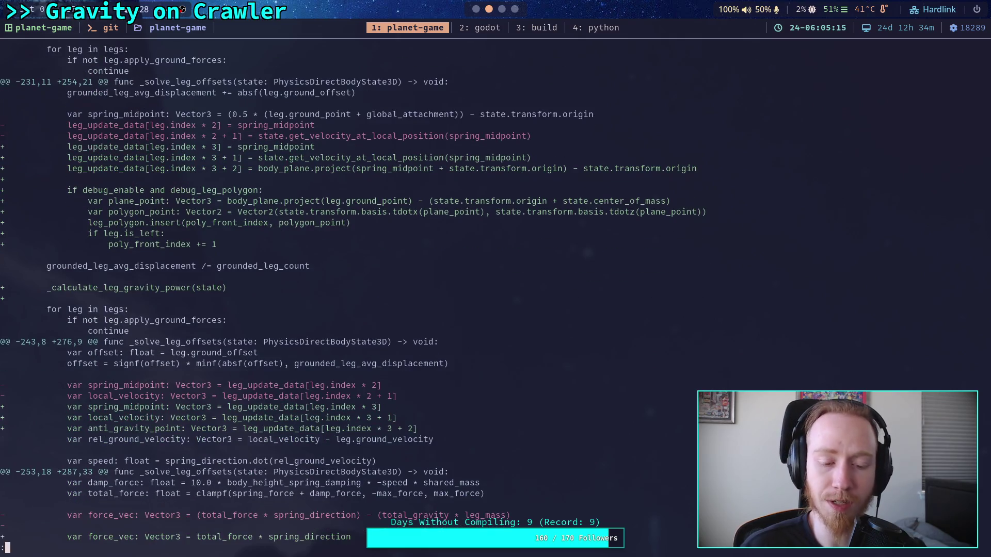
scroll(348, 293, "down", 4)
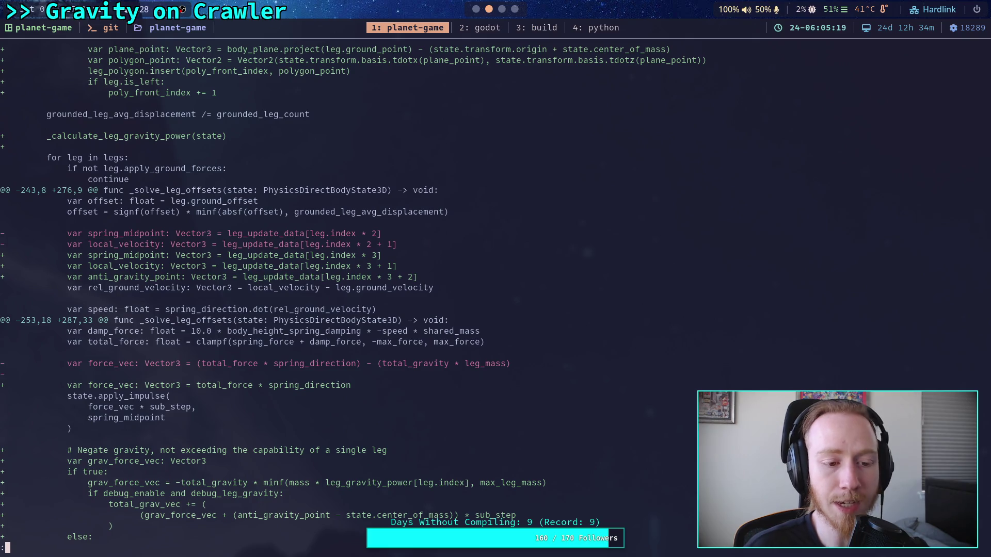
scroll(349, 293, "down", 5)
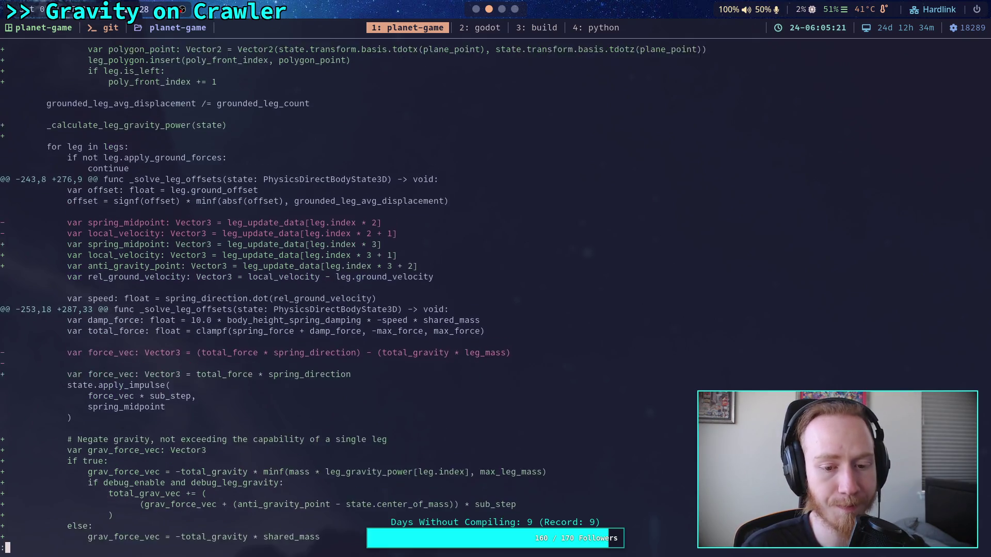
scroll(348, 293, "down", 1)
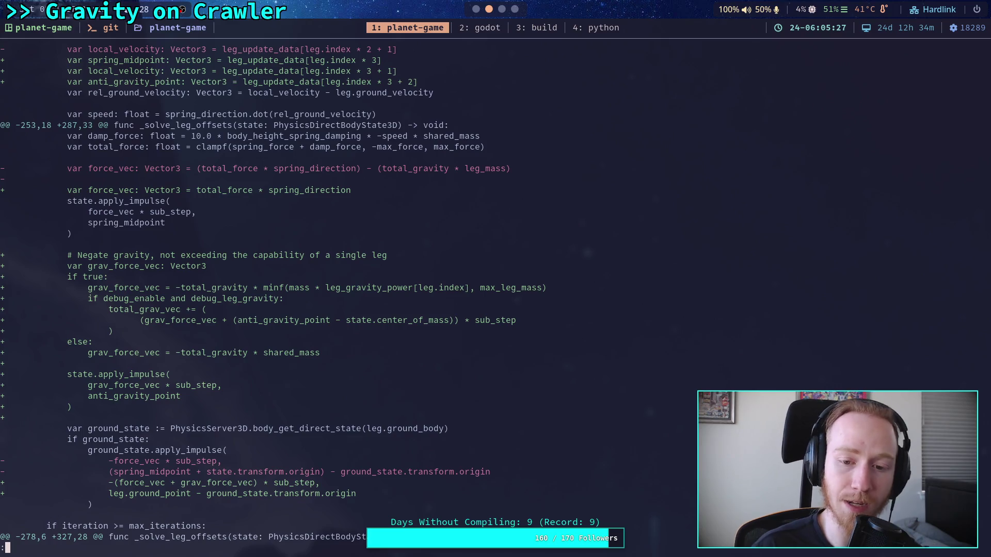
scroll(349, 293, "down", 5)
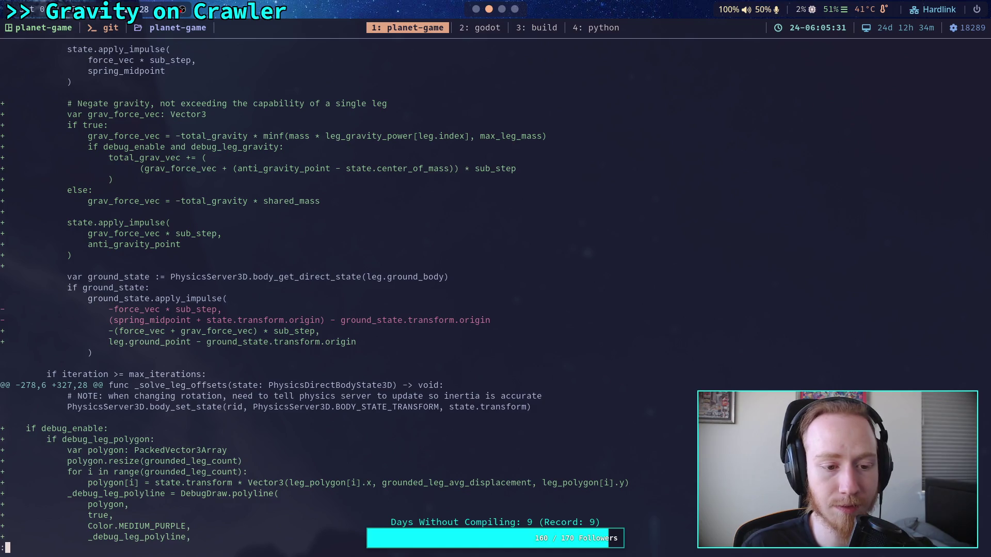
scroll(348, 293, "down", 4)
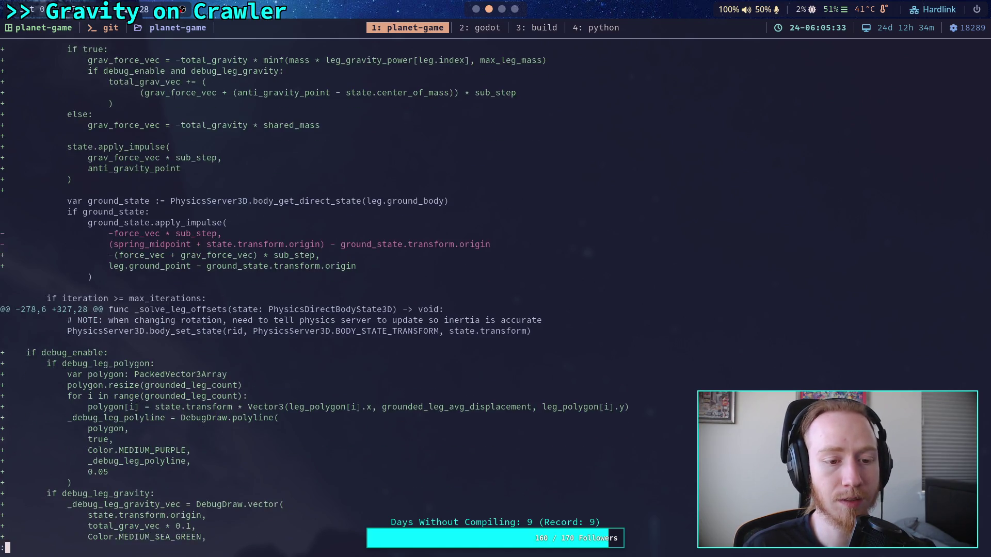
scroll(348, 293, "down", 4)
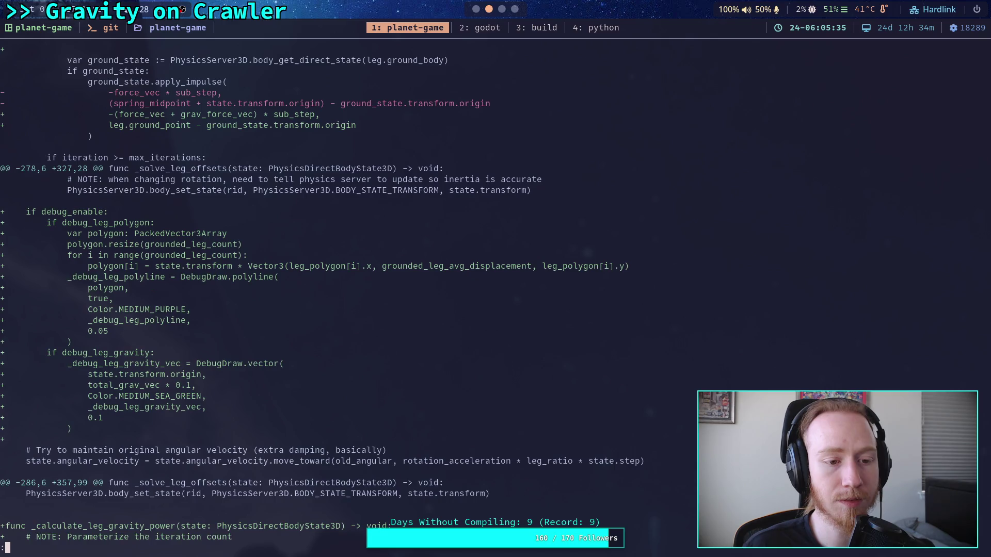
scroll(348, 293, "down", 11)
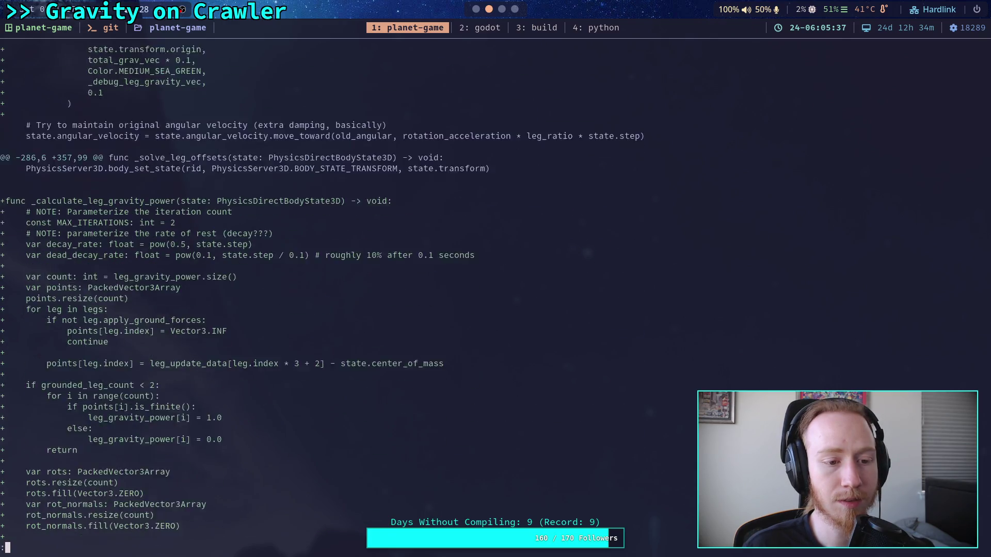
scroll(348, 293, "down", 1)
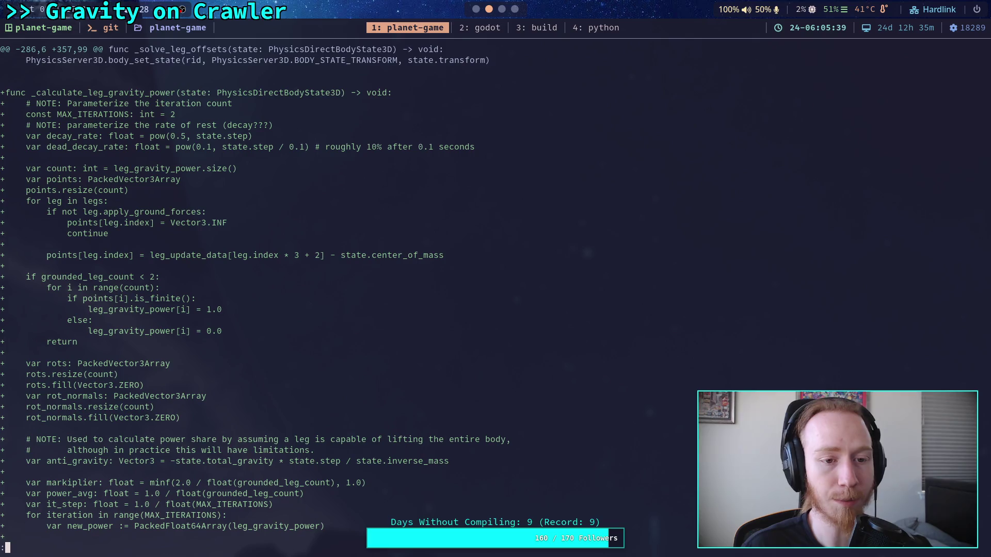
scroll(348, 294, "down", 7)
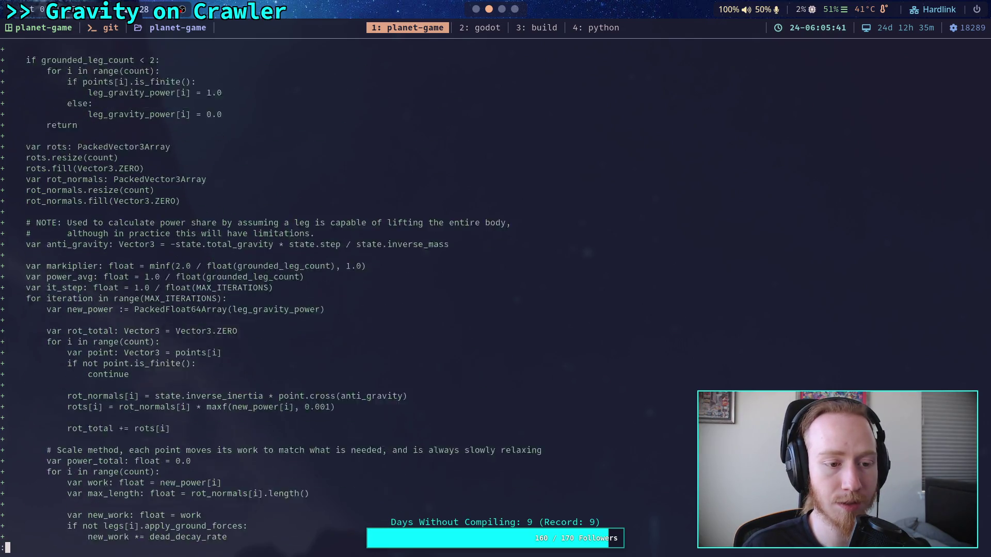
scroll(349, 293, "down", 5)
key("space")
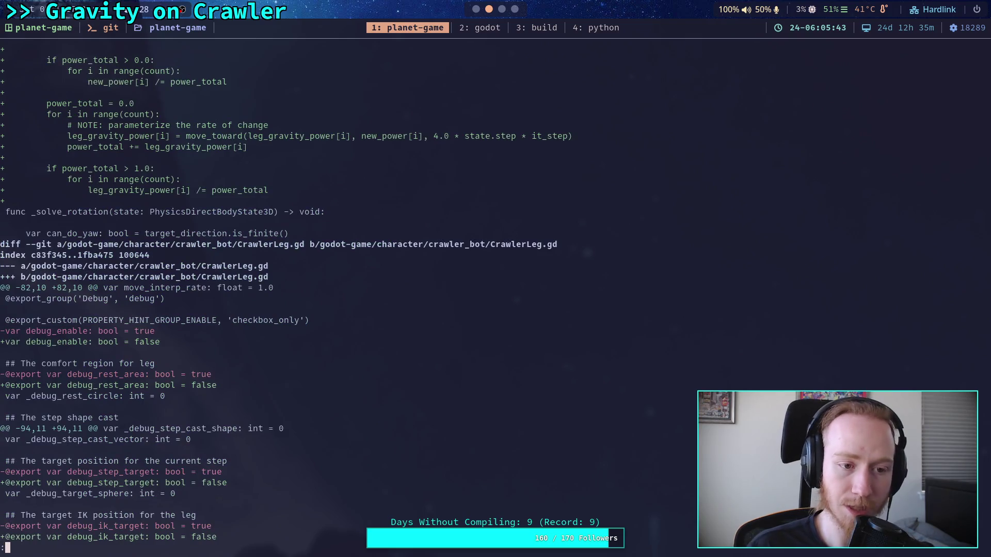
Step: Scroll the diff through CrawlerLeg.gd, big_crawler_bot.tscn and project.godot, then run the game in Godot
scroll(349, 293, "down", 3)
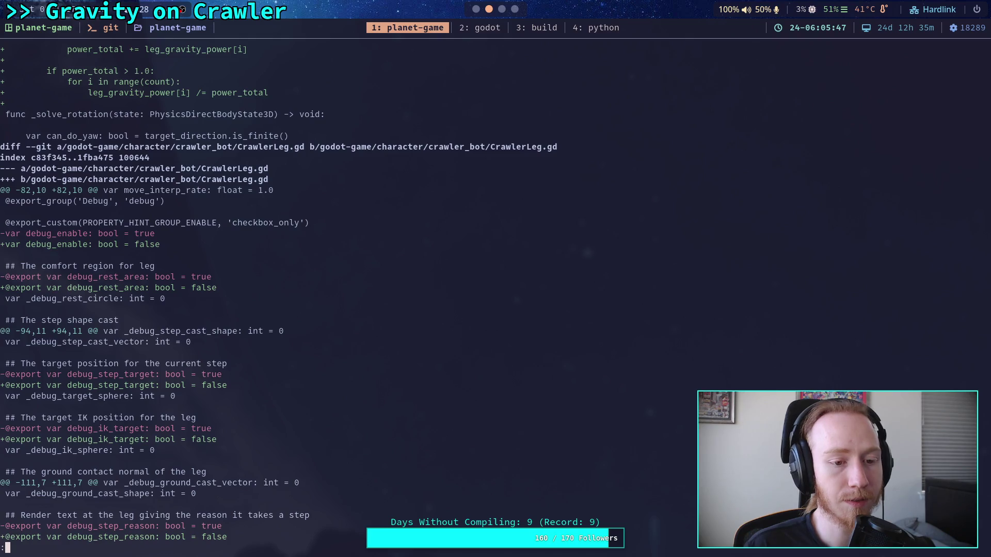
scroll(468, 297, "down", 3)
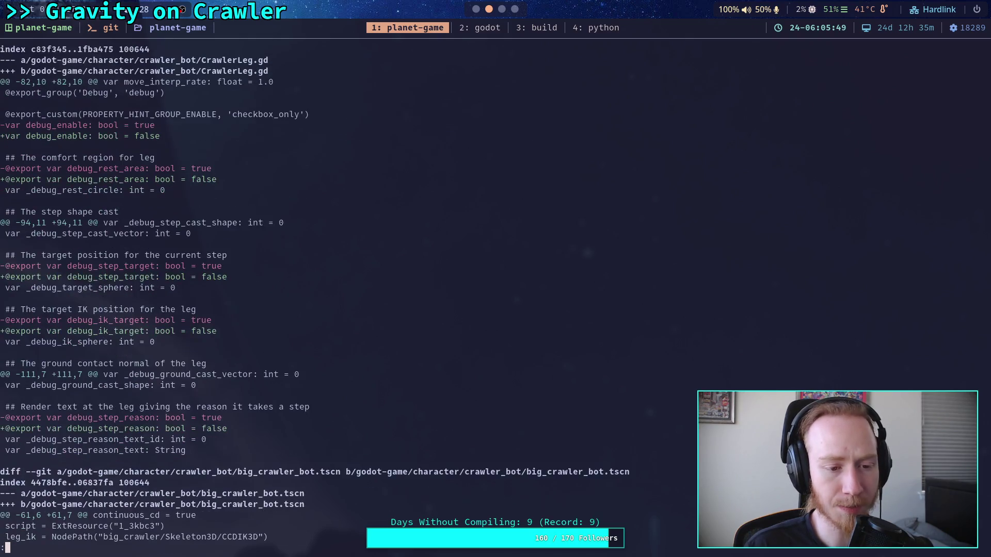
scroll(467, 296, "down", 7)
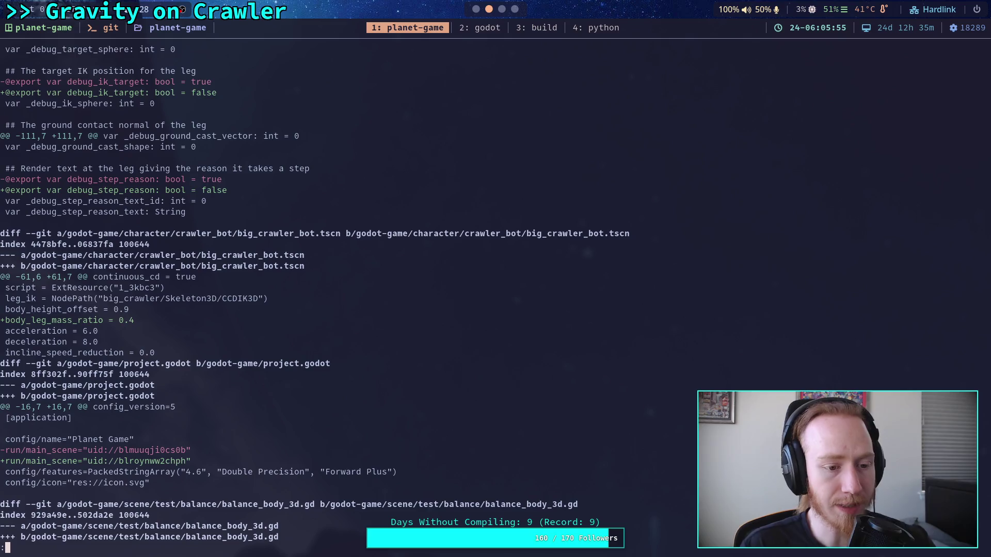
scroll(467, 296, "down", 5)
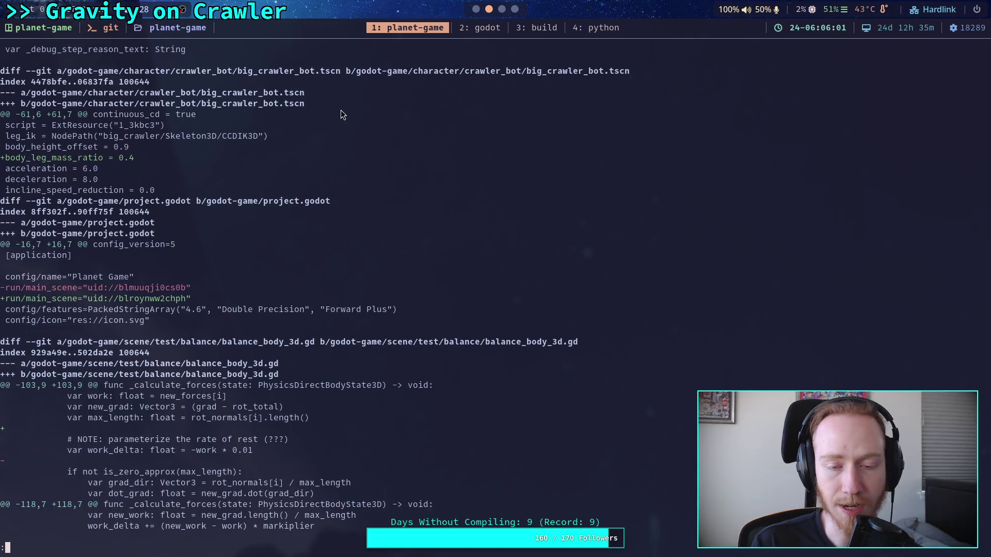
left_click(476, 9)
left_click(823, 30)
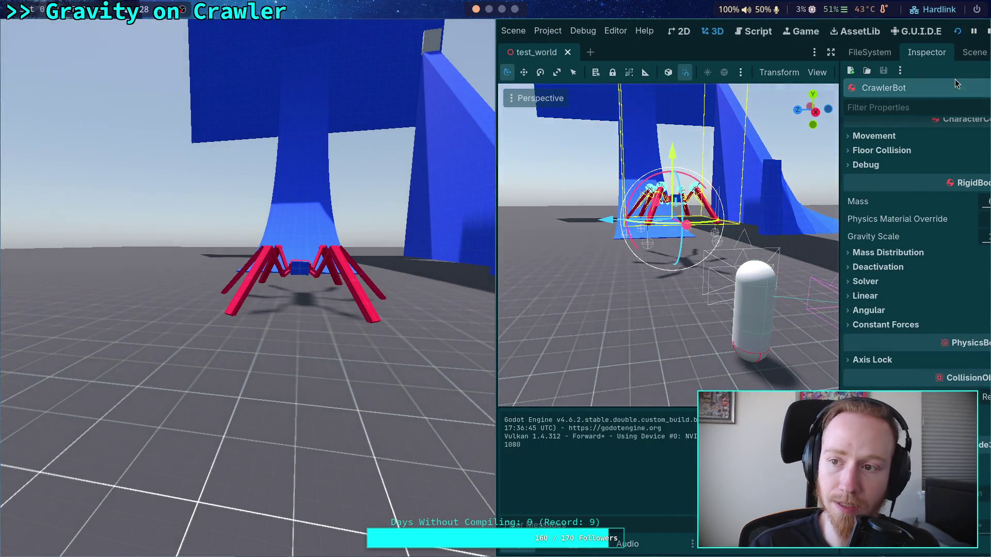
Step: Stop the Godot play test and advance the terminal diff to balance_body_3d.gd's new_forces change
left_click(988, 31)
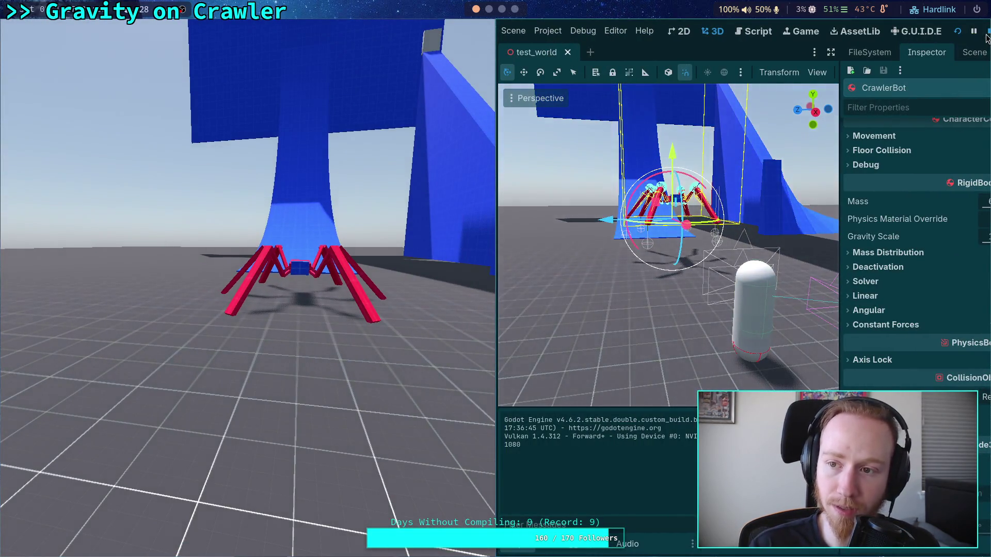
left_click(489, 8)
key("j")
key("j")
key("j")
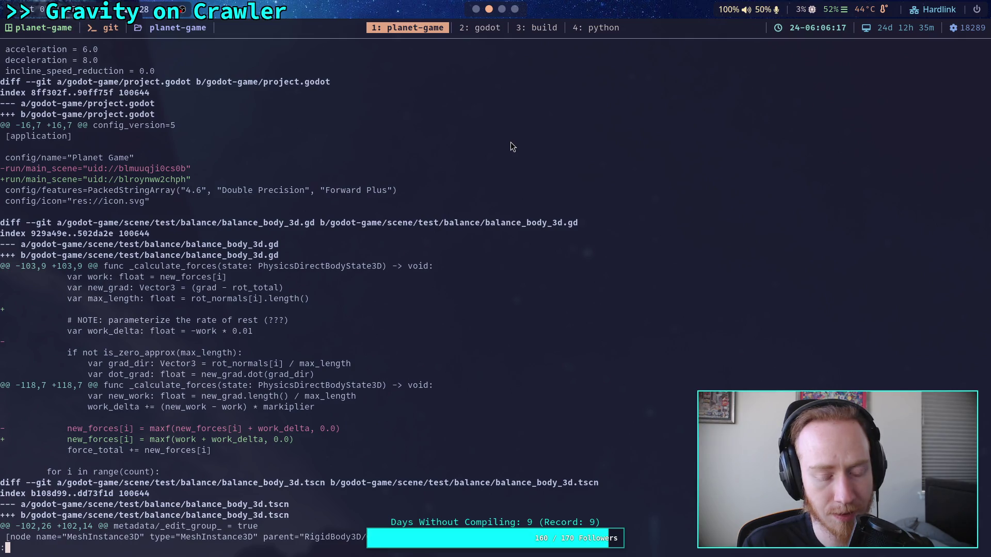
Step: Step through the balance_body_3d.tscn ForcePoint, test_world.tscn and Crawler Bot.md diffs, then return to Godot
key("j")
key("j")
key("j")
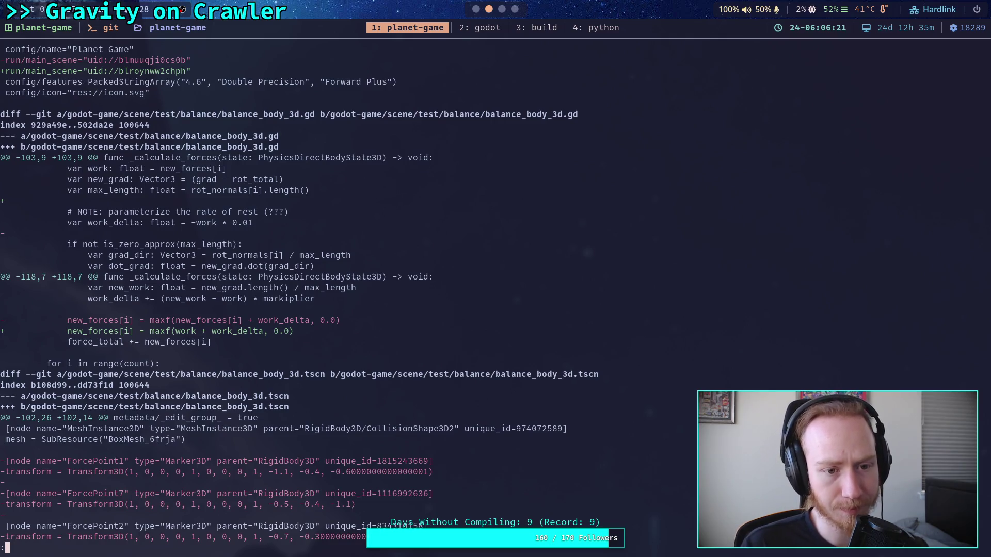
key("j")
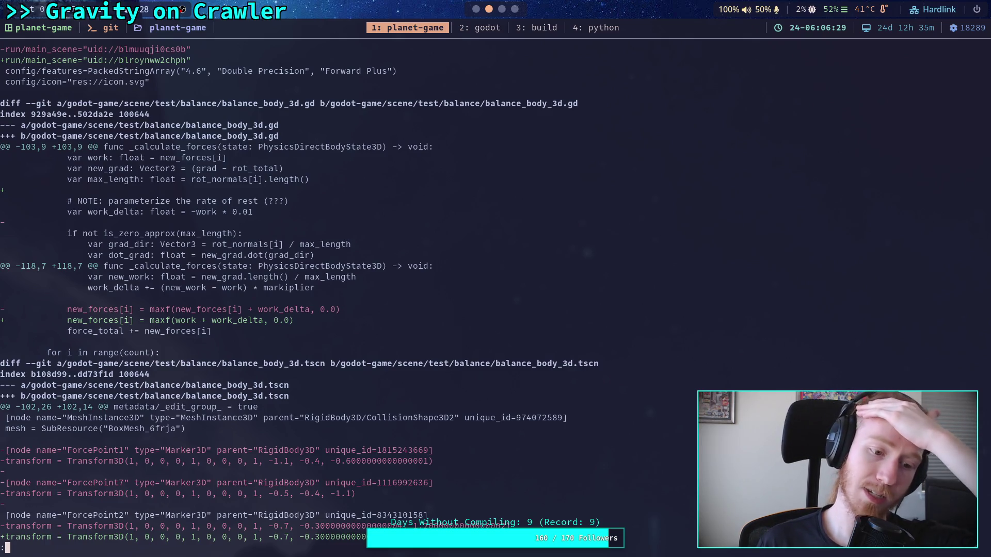
key("j")
key("j")
key("j")
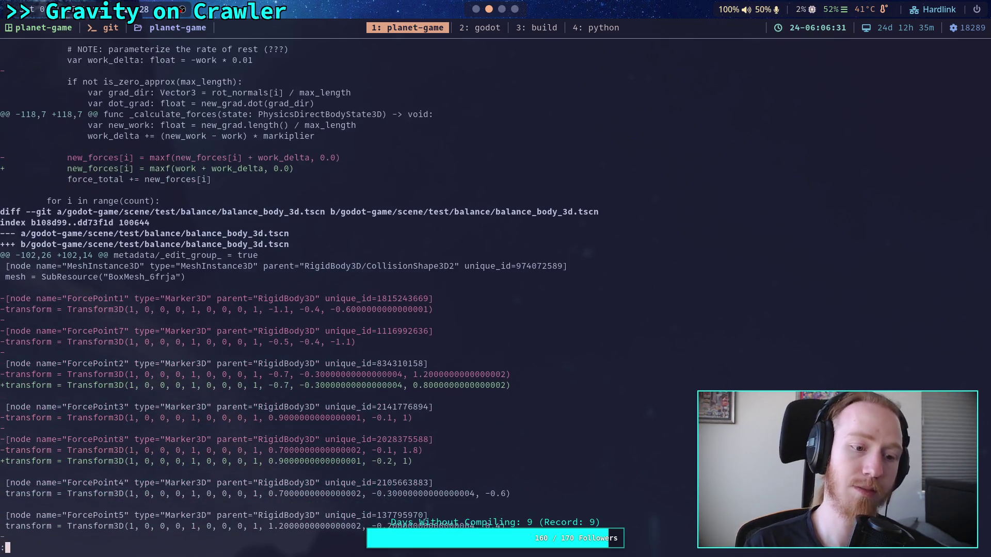
key("j")
key("j")
key("j")
key("k")
key("k")
key("k")
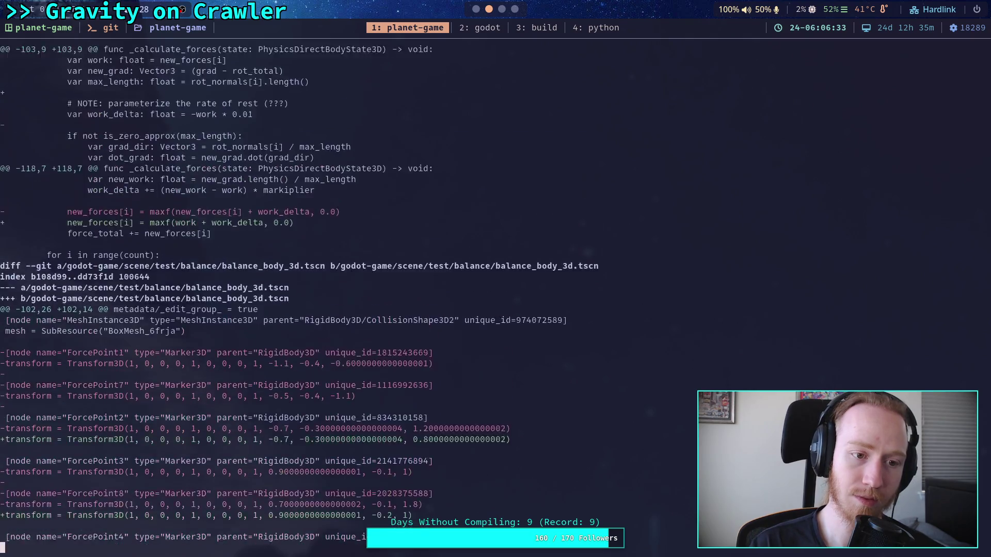
key("k")
key("k")
key("k")
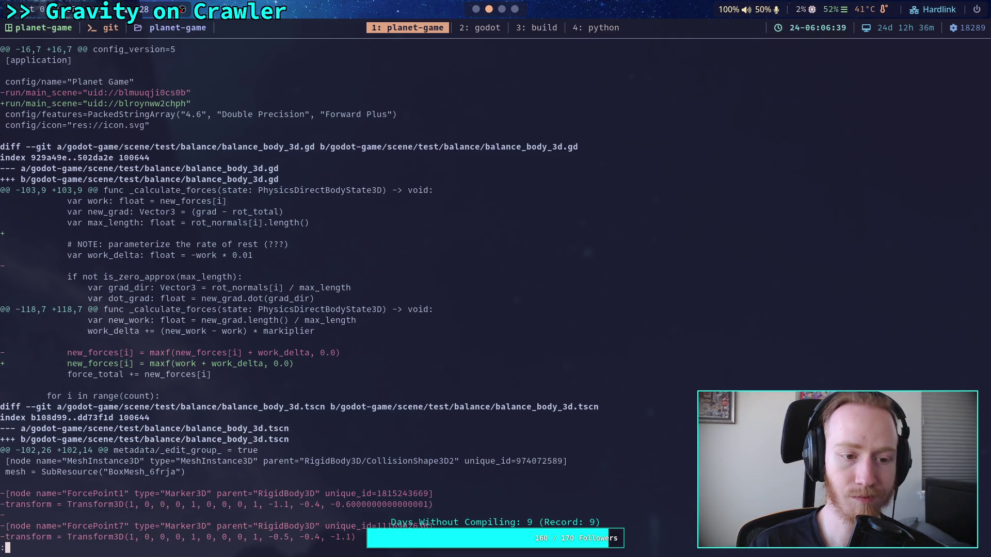
key("j")
key("j")
key("j")
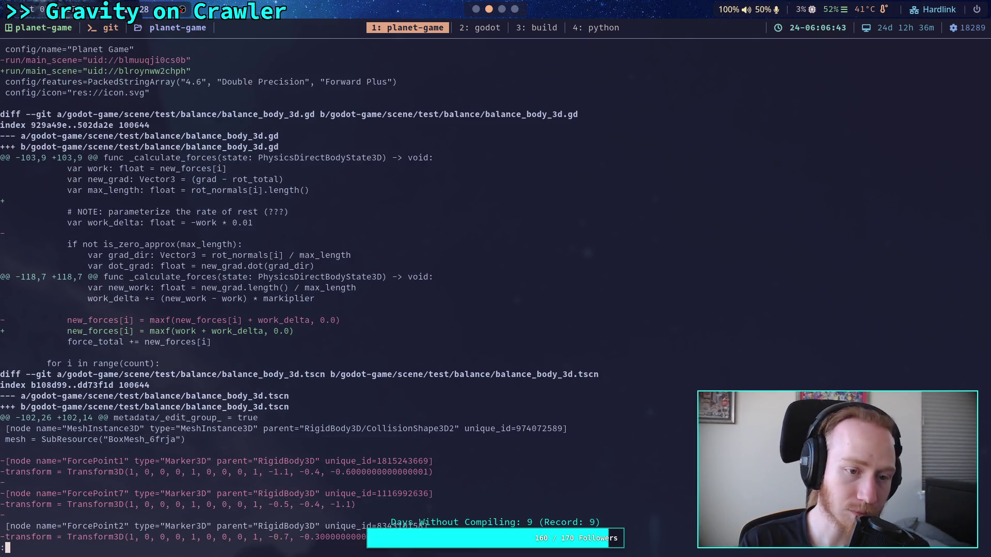
key("j")
key("j")
key("j")
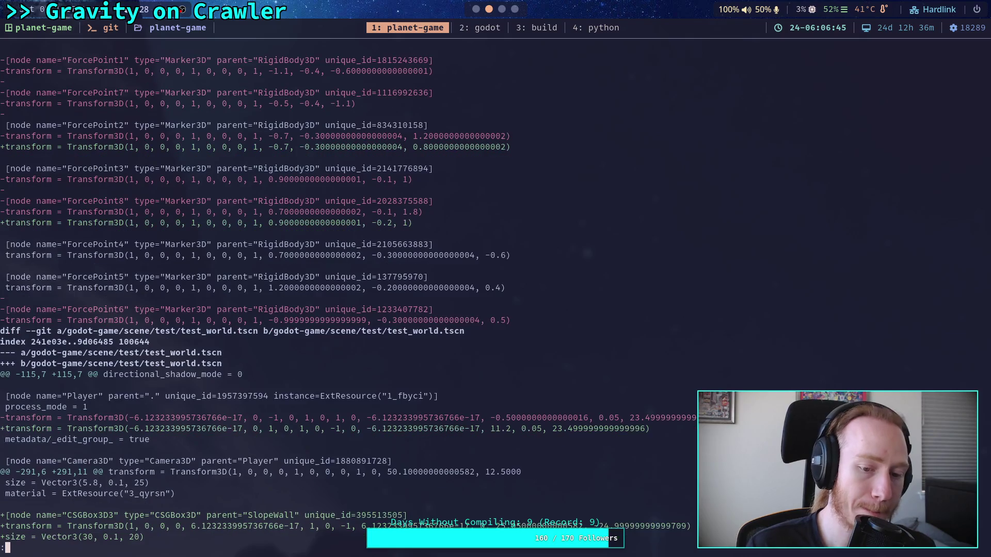
key("j")
key("j")
key("j")
key("j")
key("j")
key("j")
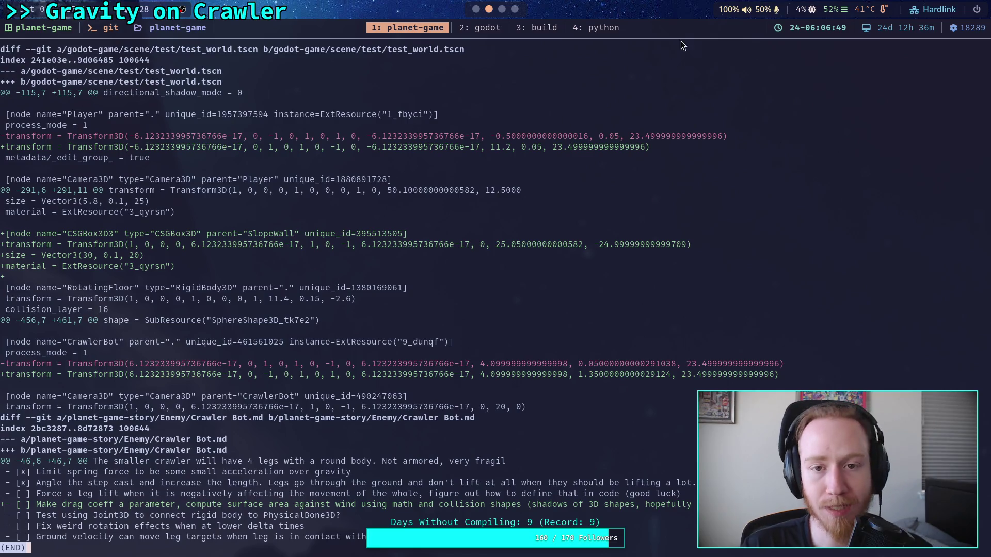
left_click(475, 8)
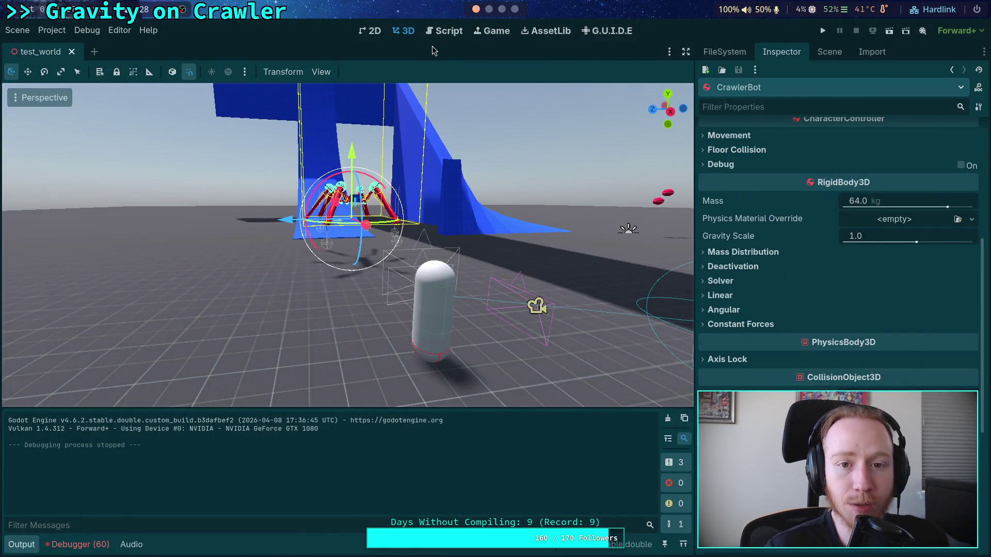
Step: Open balance_body_3d.gd in the Script editor with distraction-free mode on
left_click(444, 31)
left_click(22, 545)
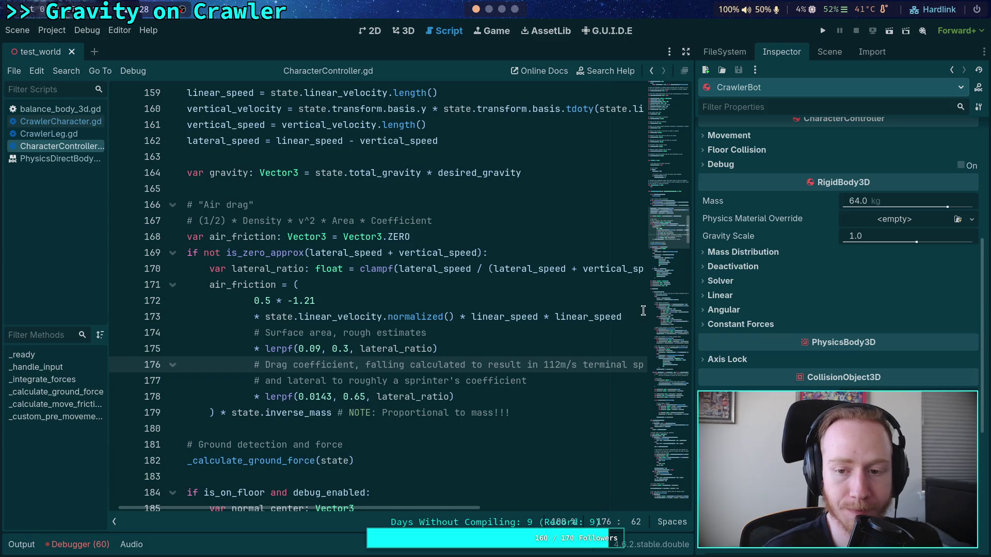
left_click(686, 52)
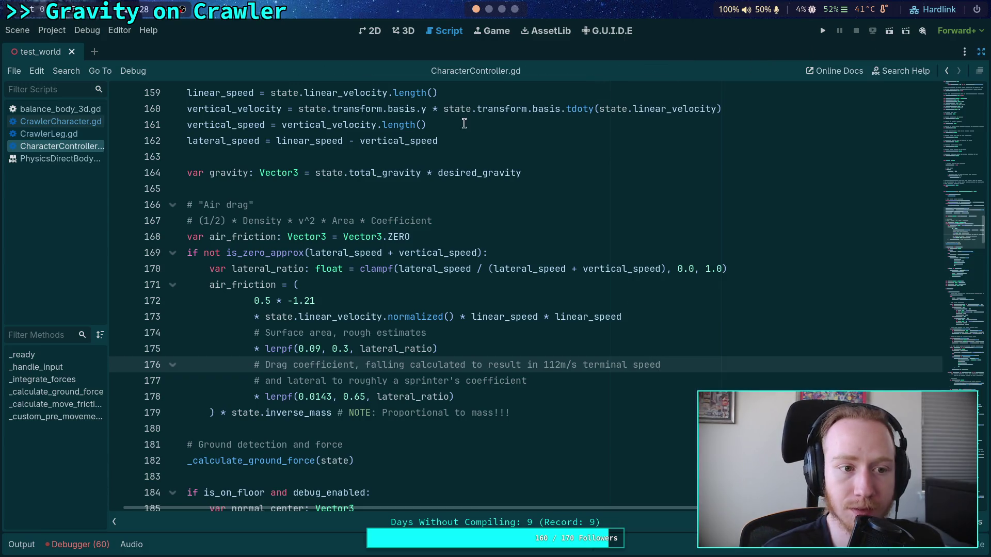
left_click(48, 108)
left_click(345, 246)
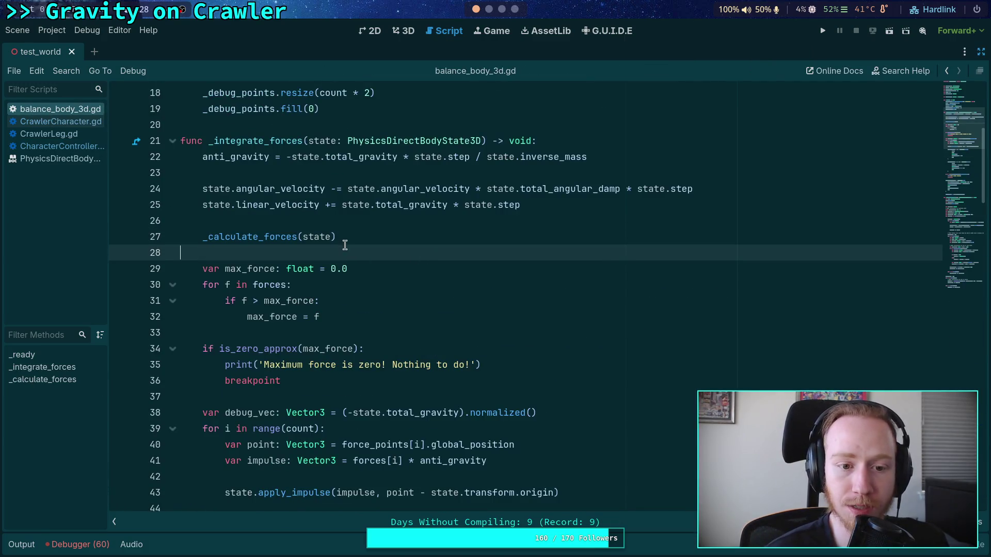
Step: Scroll through _calculate_forces and select the work_delta line 108
scroll(395, 243, "up", 1)
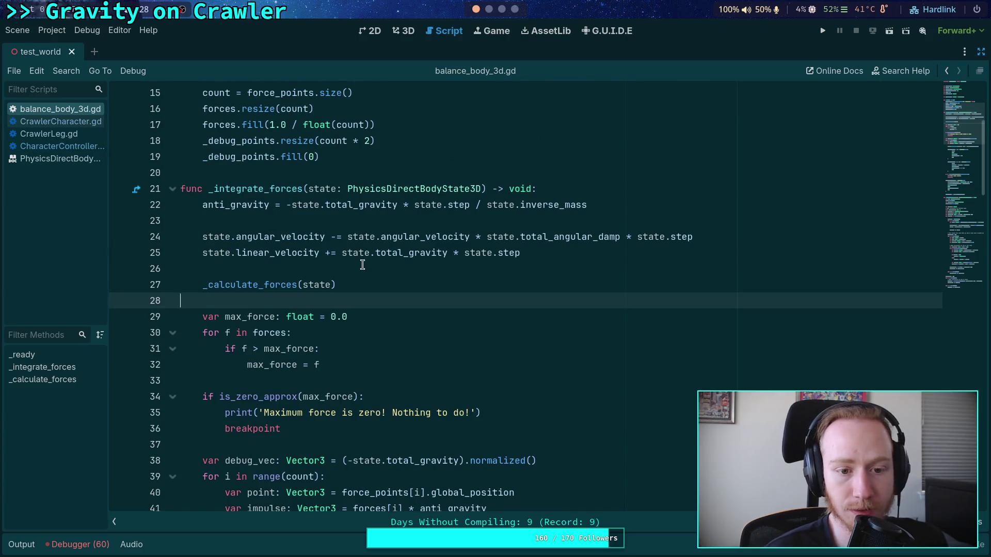
scroll(468, 258, "down", 13)
scroll(467, 257, "down", 1)
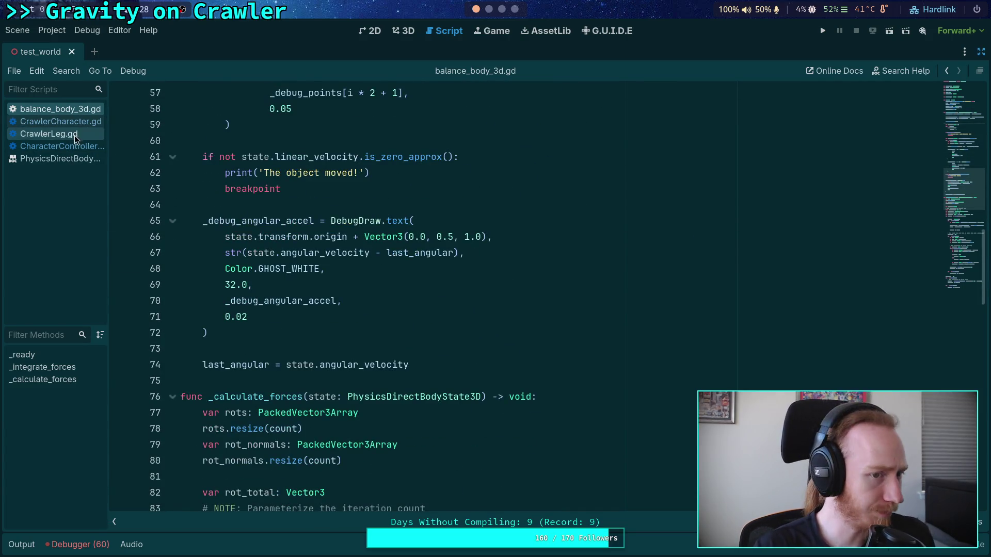
scroll(372, 316, "down", 5)
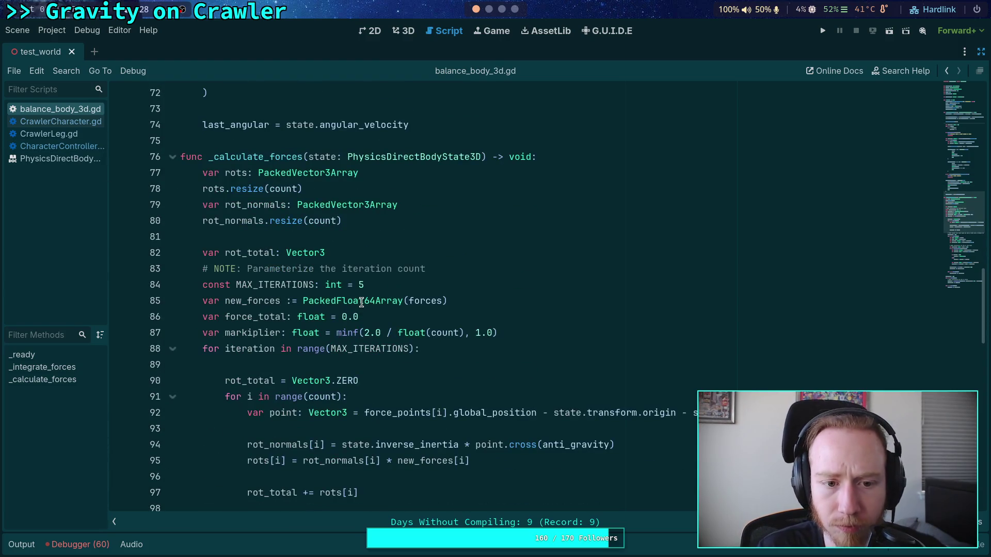
scroll(321, 349, "down", 1)
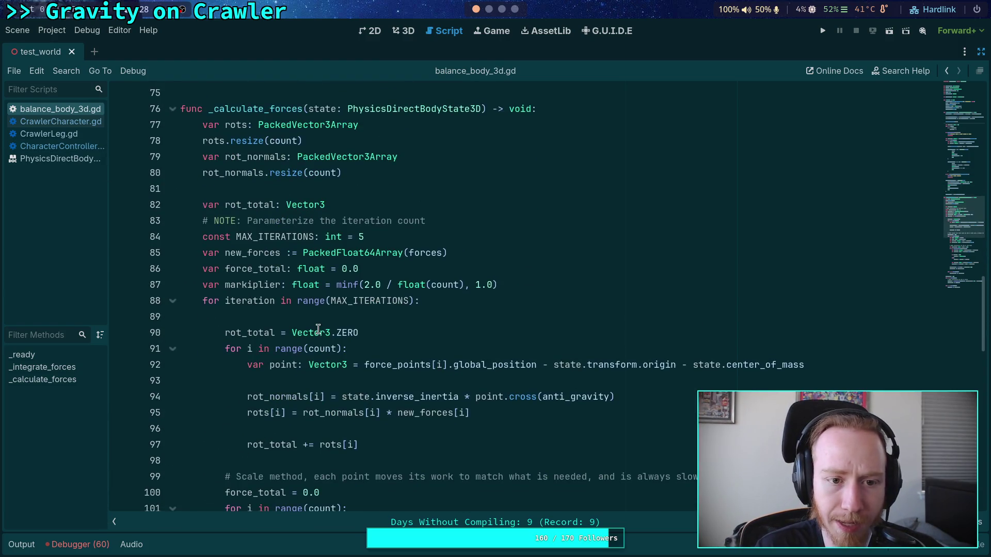
scroll(246, 393, "down", 1)
scroll(249, 381, "down", 6)
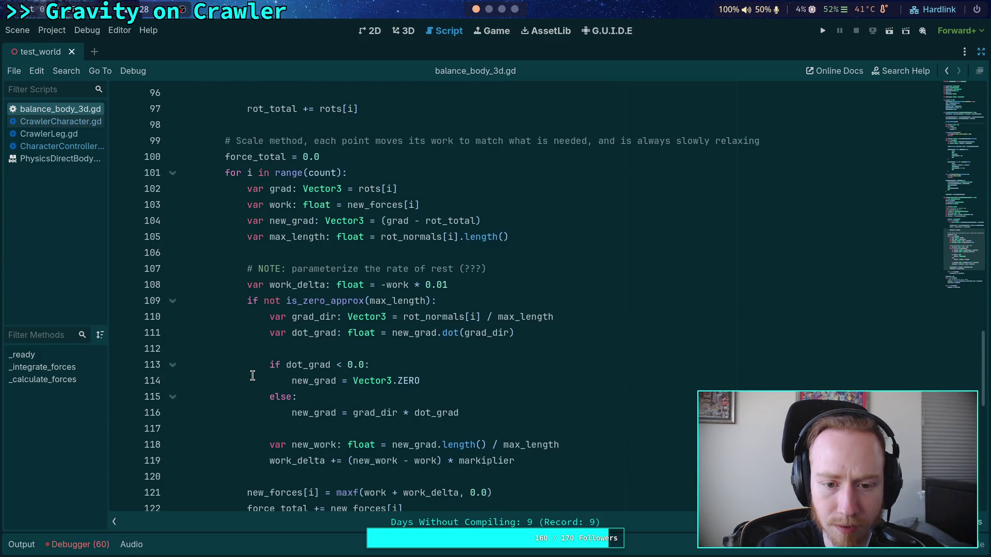
left_click_drag(475, 281, 227, 269)
left_click(502, 285)
left_click_drag(502, 285, 253, 284)
Step: Switch to CrawlerCharacter.gd and show its Leg Parameters exports
left_click(346, 285)
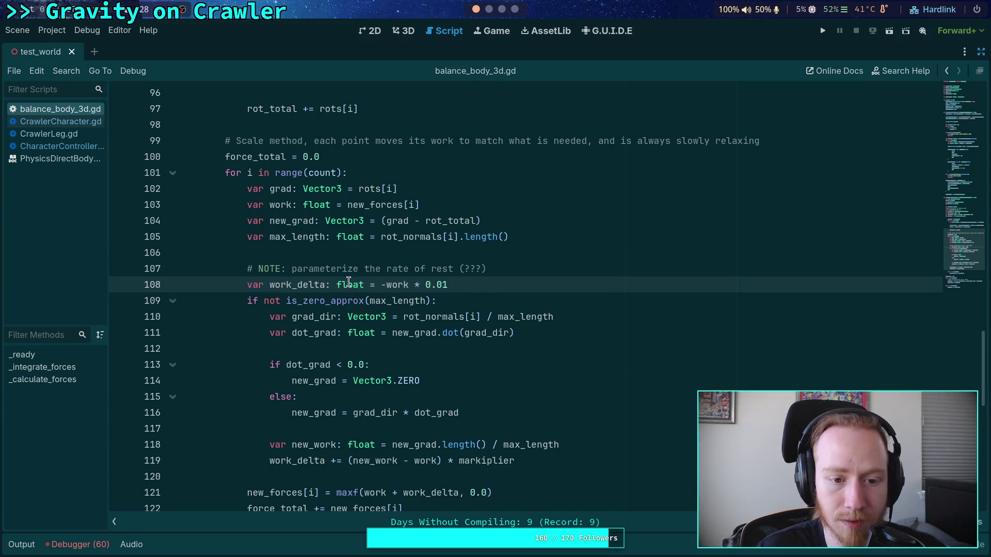
left_click(74, 125)
scroll(363, 279, "down", 4)
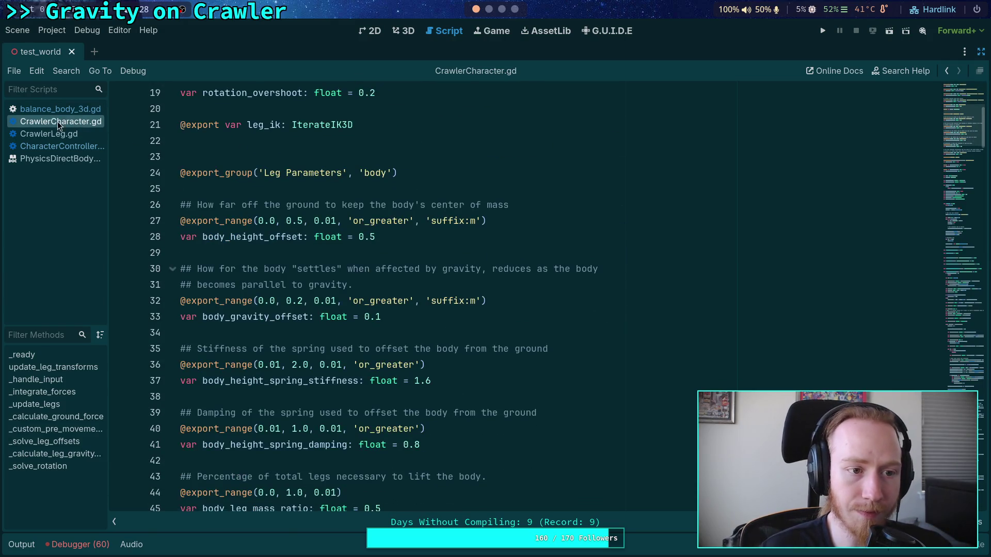
Step: Close CrawlerLeg.gd, CharacterController.gd and the PhysicsDirectBodyState3D docs
left_click(65, 134)
right_click(65, 134)
left_click(85, 171)
right_click(65, 134)
left_click(85, 170)
right_click(67, 136)
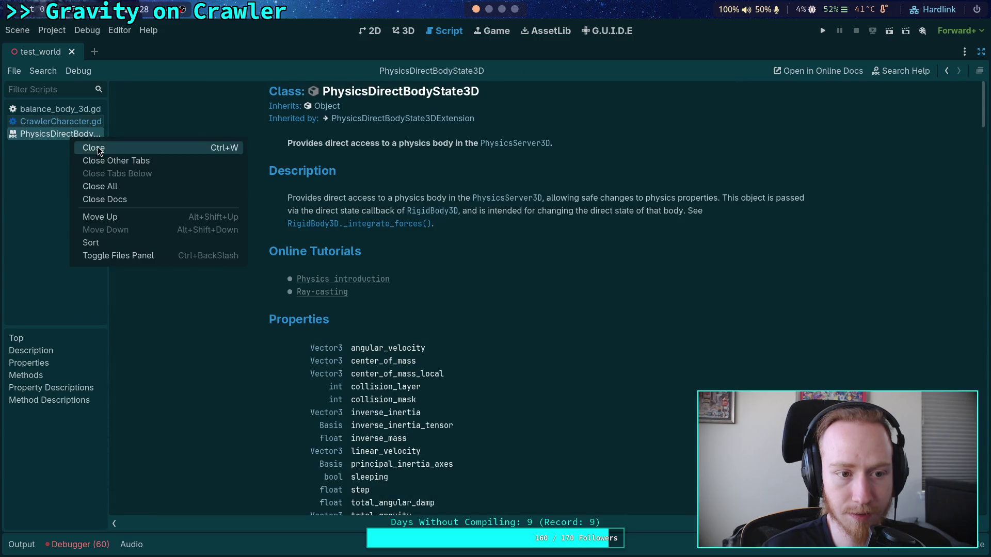
left_click(98, 147)
Step: Unfold and read CrawlerCharacter.gd's _calculate_leg_gravity_power, comparing it with balance_body_3d.gd
scroll(956, 182, "down", 10)
left_click_drag(956, 181, 959, 428)
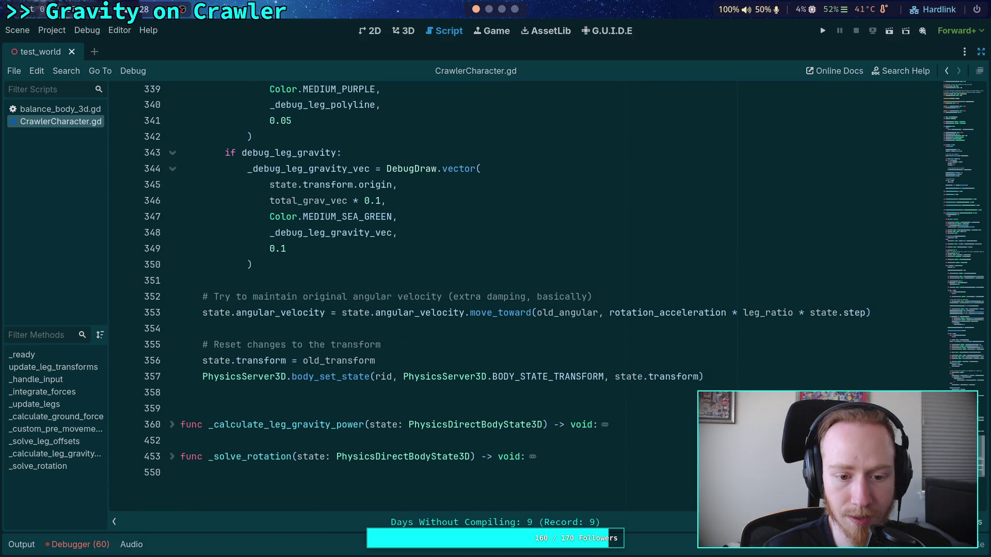
left_click(172, 427)
scroll(541, 365, "down", 7)
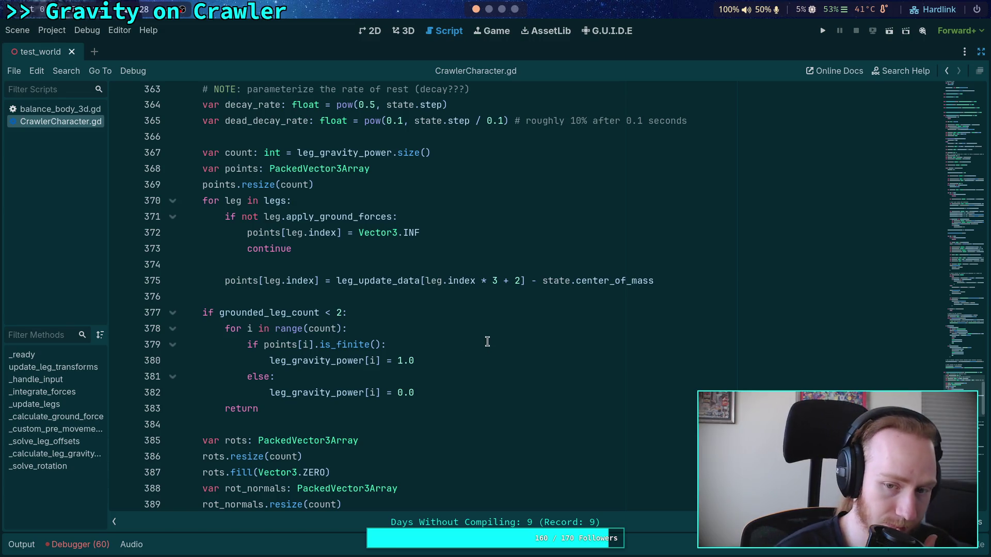
scroll(485, 342, "down", 10)
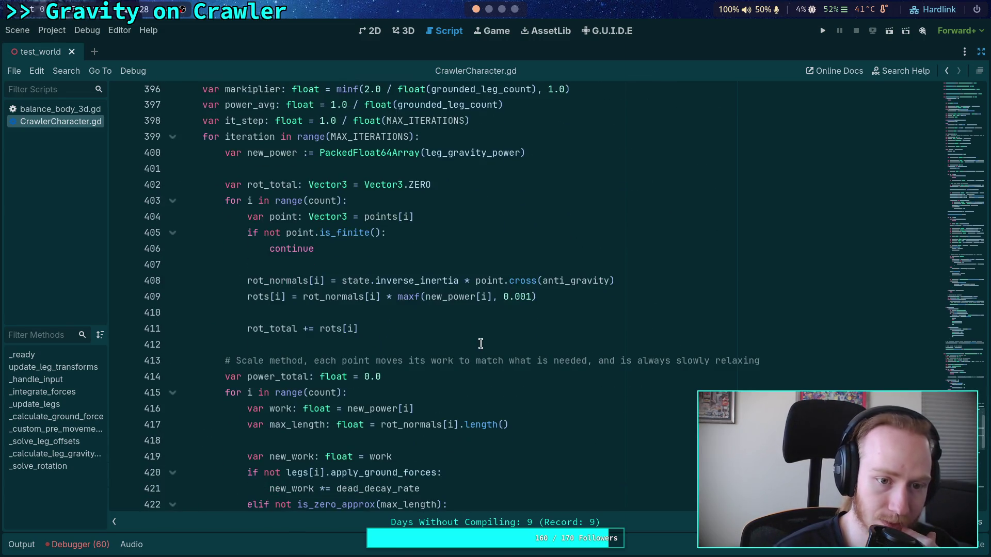
scroll(420, 250, "down", 3)
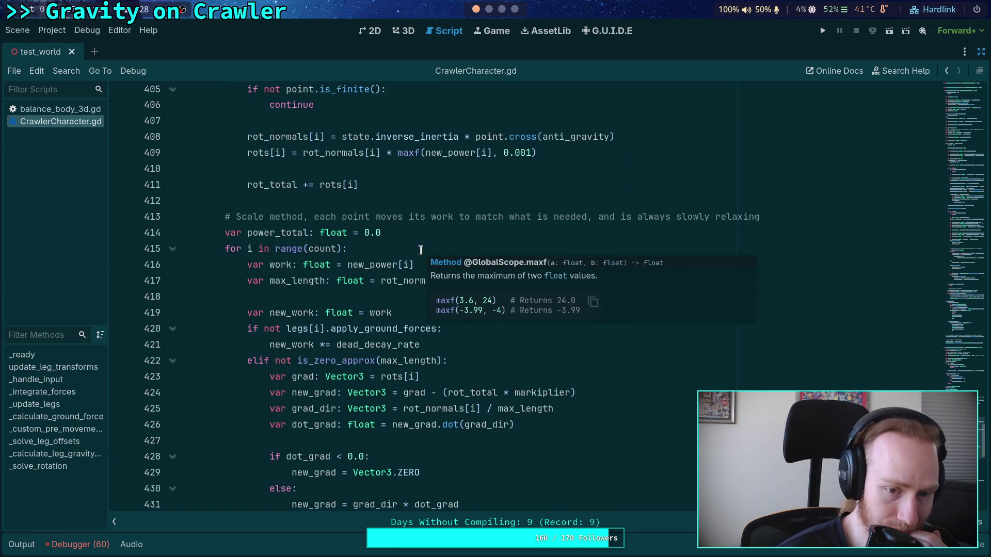
scroll(420, 250, "down", 2)
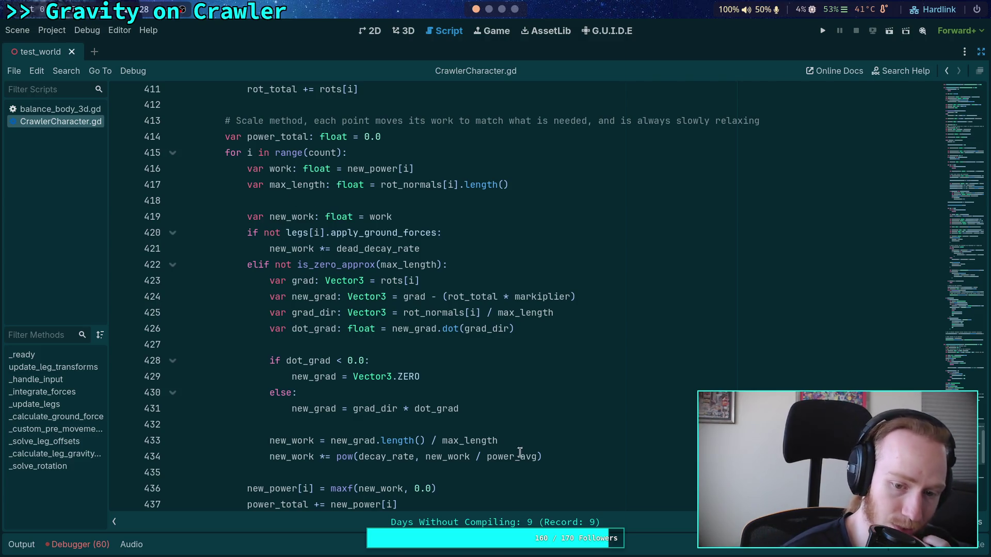
left_click(48, 108)
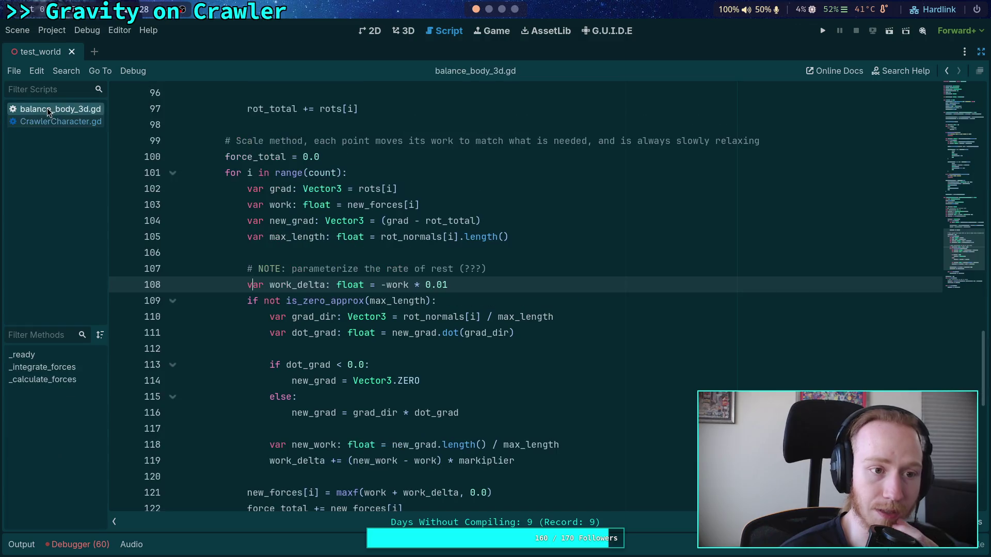
scroll(420, 292, "up", 6)
scroll(420, 292, "up", 1)
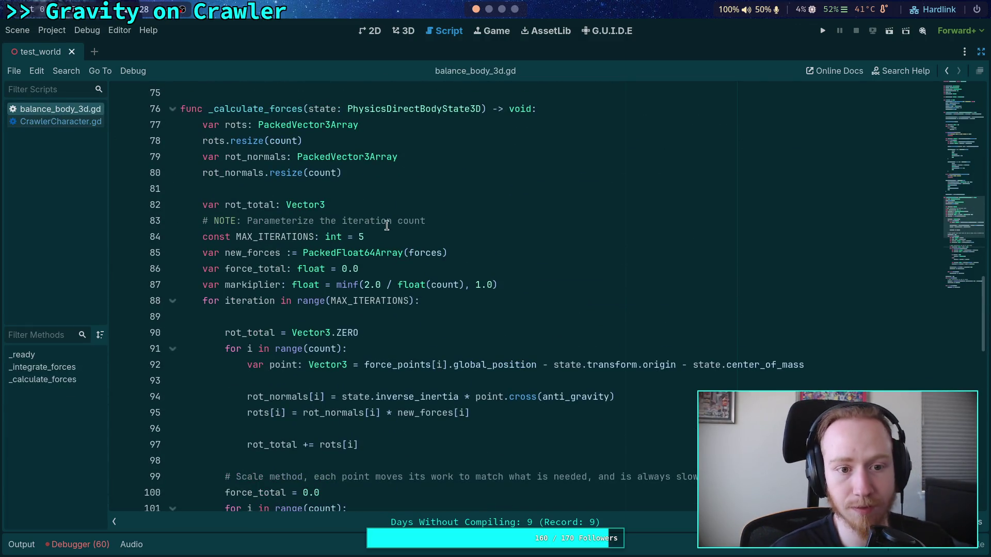
left_click(47, 122)
scroll(440, 301, "up", 14)
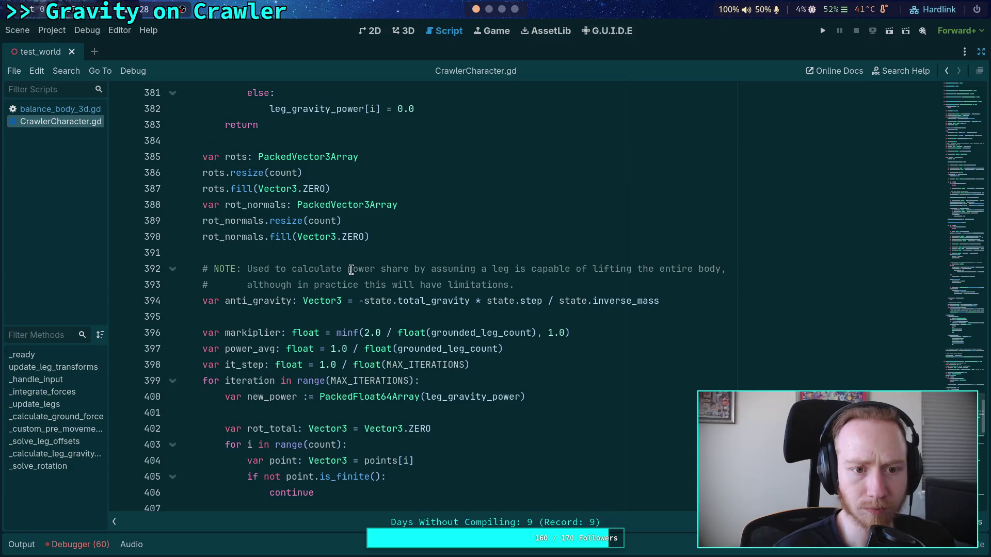
scroll(334, 237, "up", 1)
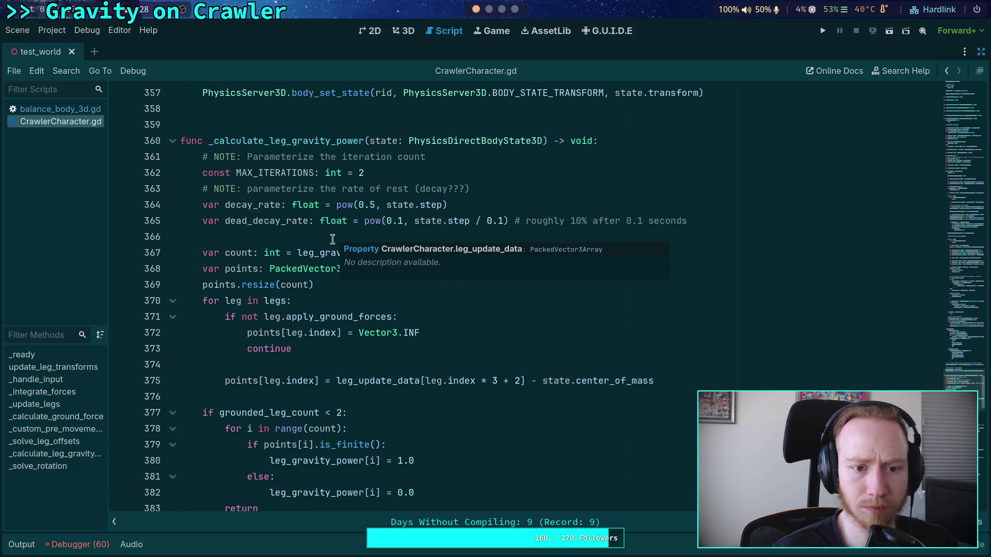
Step: Copy CrawlerCharacter.gd's NOTE comment and decay_rate lines, then return to balance_body_3d.gd's MAX_ITERATIONS line
left_click(335, 205)
left_click_drag(336, 205, 336, 189)
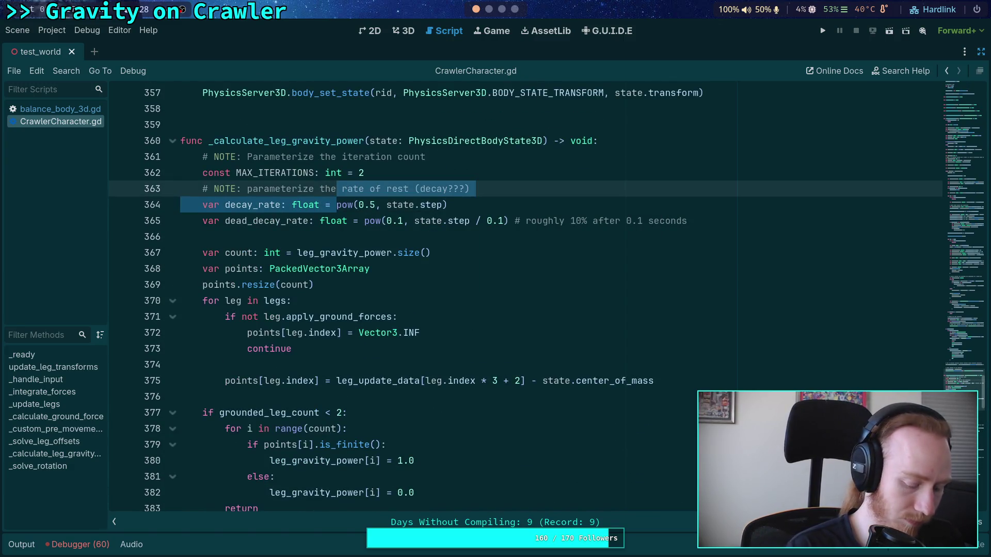
left_click(447, 205)
left_click_drag(446, 205, 180, 189)
right_click(264, 195)
left_click(282, 248)
left_click(58, 109)
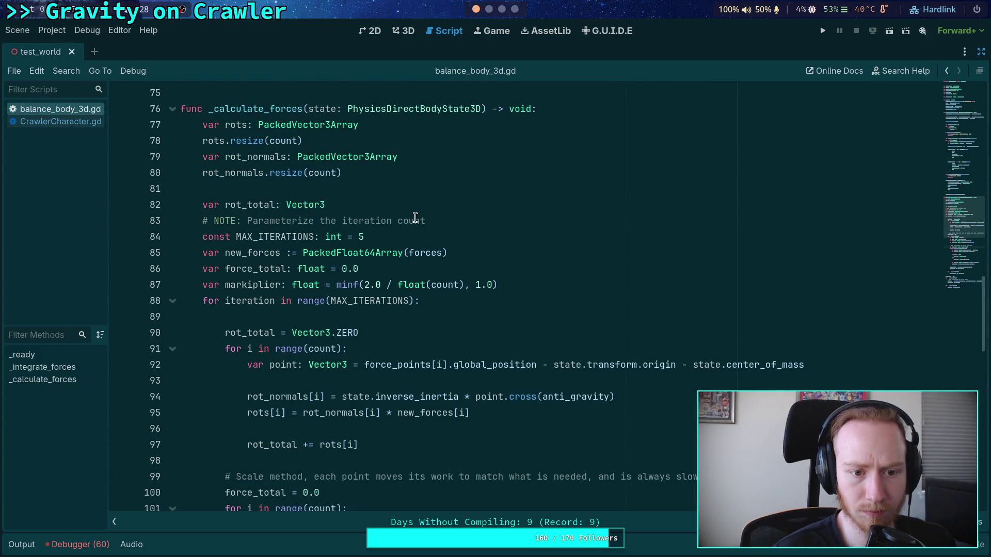
left_click(489, 237)
key("Return")
key("ctrl+v")
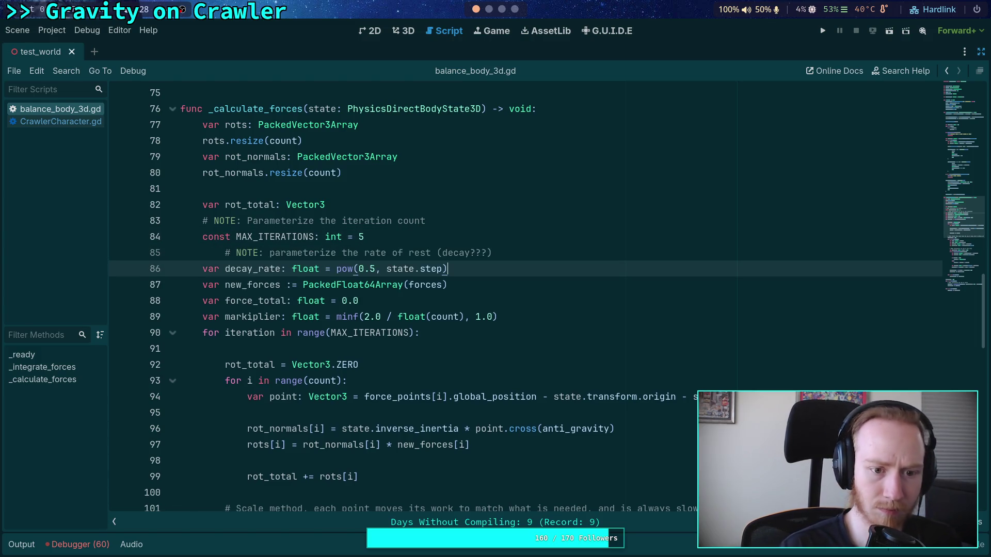
left_click(364, 252)
key("shift+Tab")
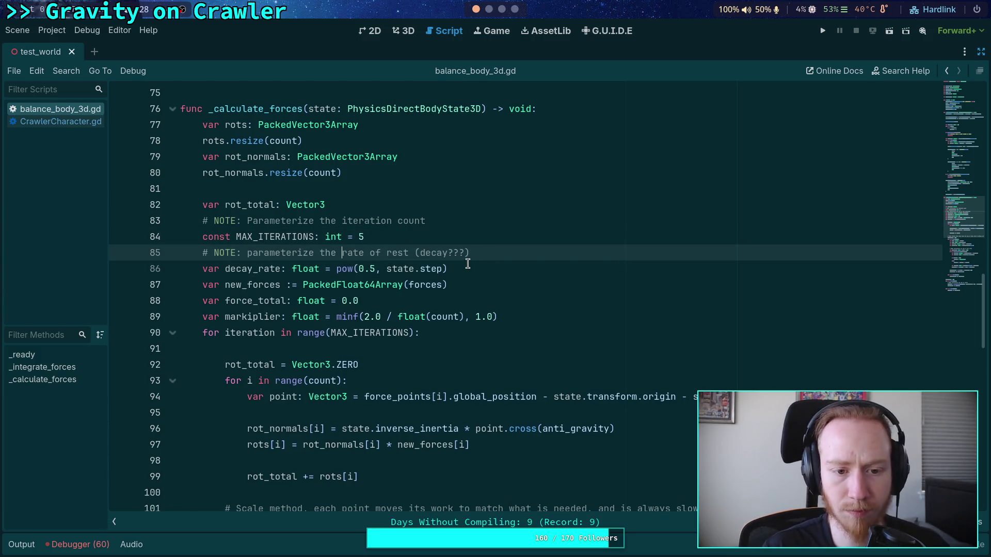
left_click(468, 264)
left_click(476, 283)
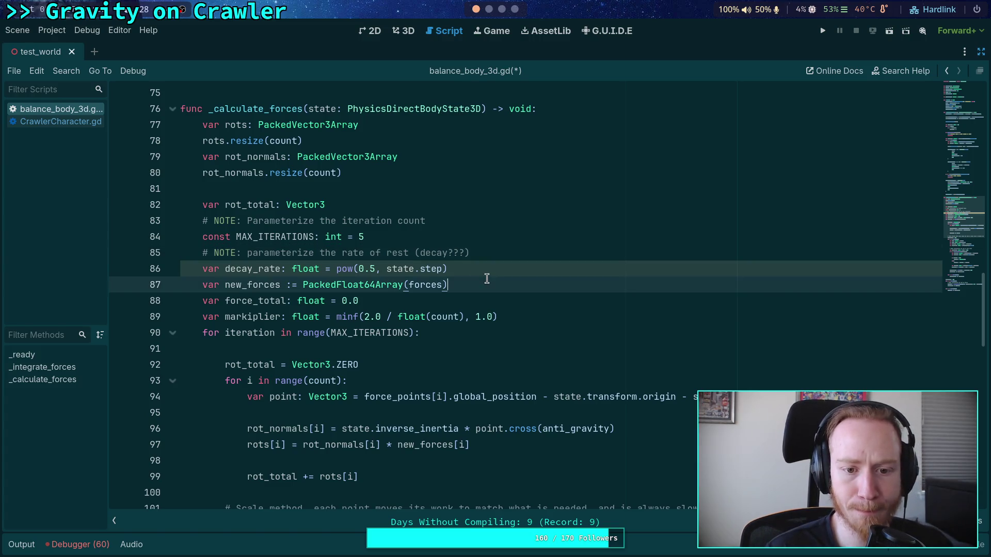
scroll(466, 281, "down", 3)
scroll(479, 239, "down", 4)
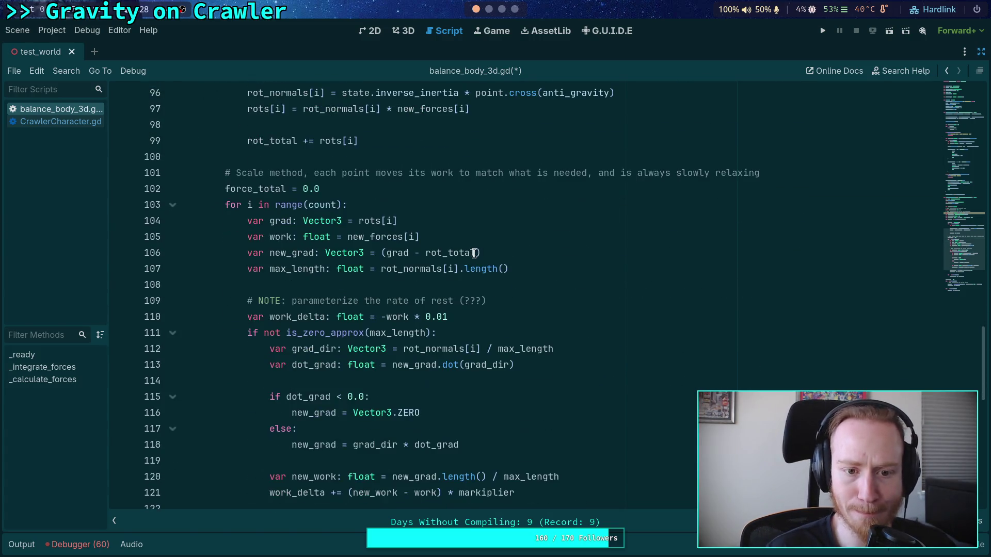
left_click(61, 121)
left_click(416, 295)
scroll(416, 296, "down", 16)
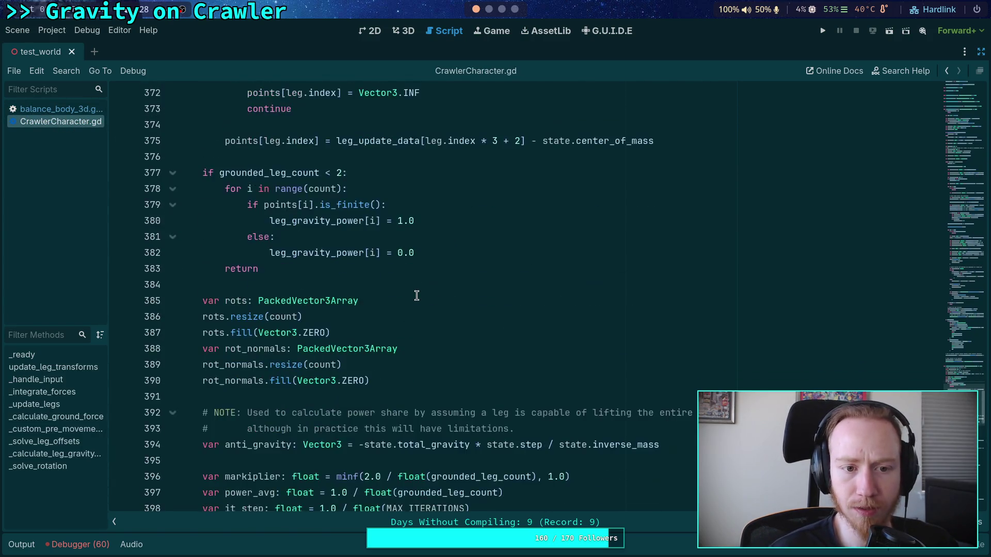
scroll(417, 296, "down", 3)
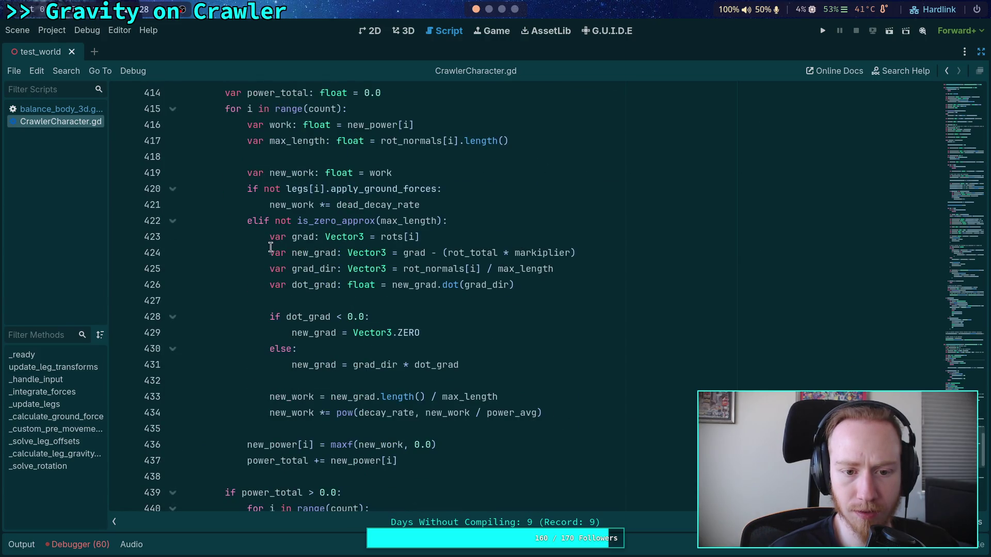
left_click(67, 109)
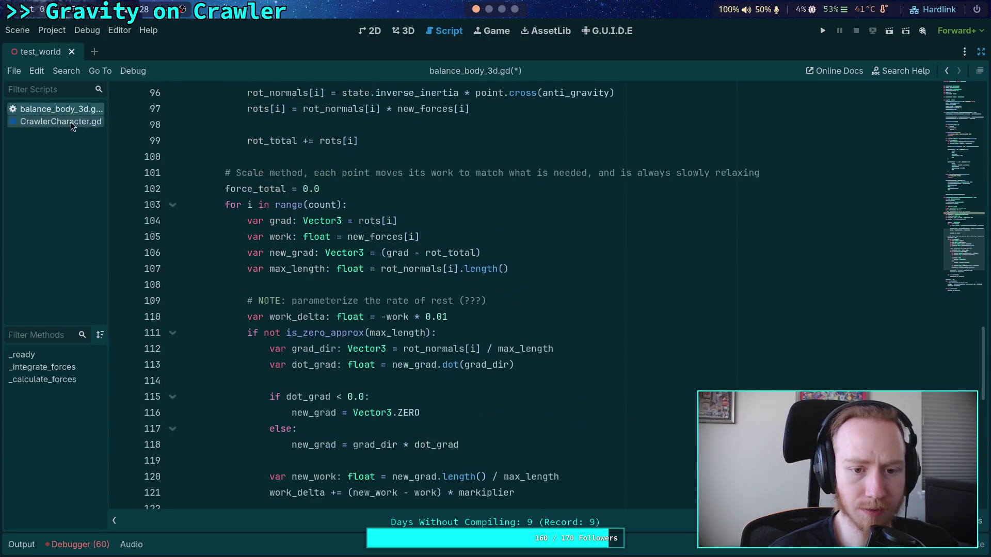
left_click(285, 221)
Step: Move the var grad and new_grad lines inside the is_zero_approx guard
key("alt+Down")
key("shift+Down")
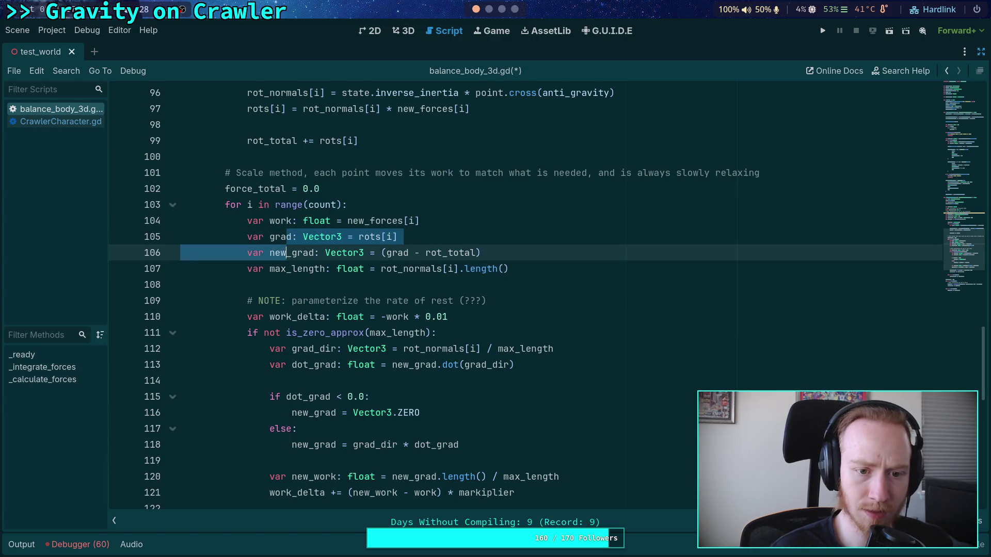
key("alt+Down")
key("alt+Down")
key("alt+Down")
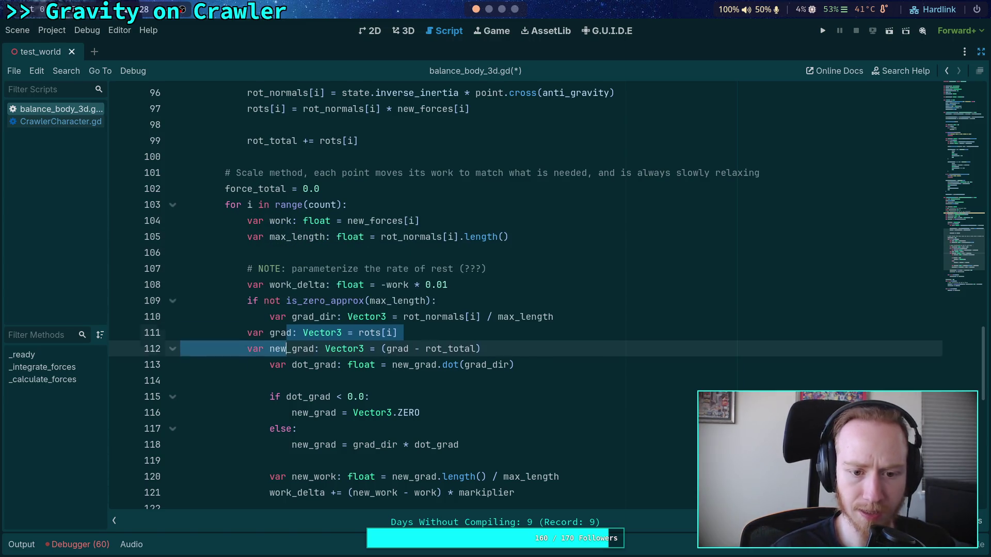
key("alt+Up")
left_click(397, 285, "ctrl")
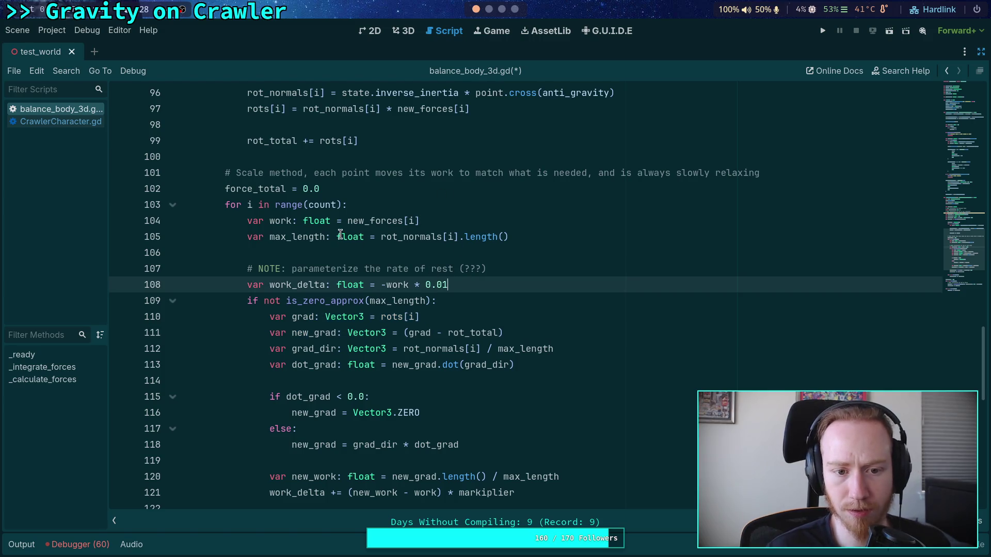
Step: Compare with CrawlerCharacter.gd and delete the parameterize rate-of-rest comment line
left_click(61, 123)
left_click(57, 109)
left_click(63, 124)
left_click(67, 107)
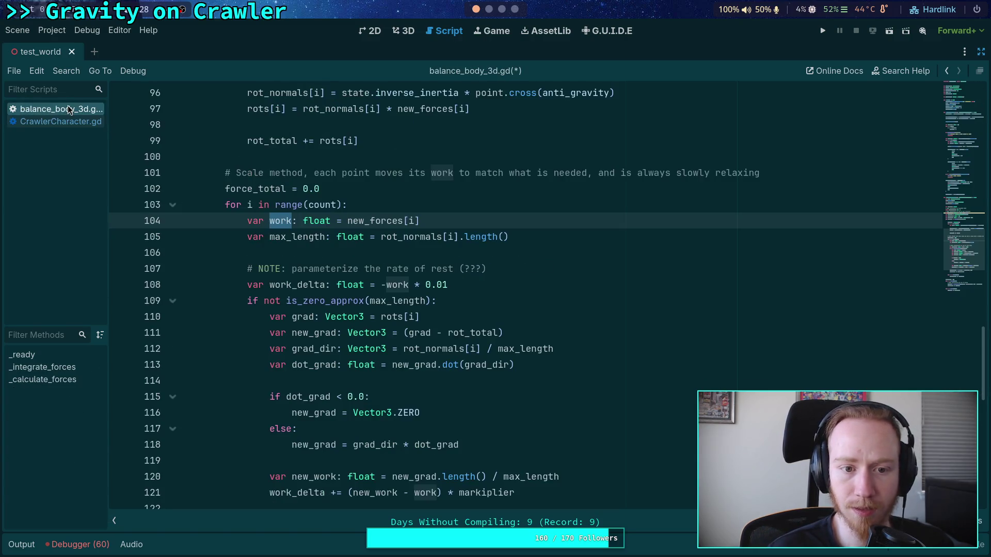
left_click(509, 271)
scroll(511, 222, "down", 1)
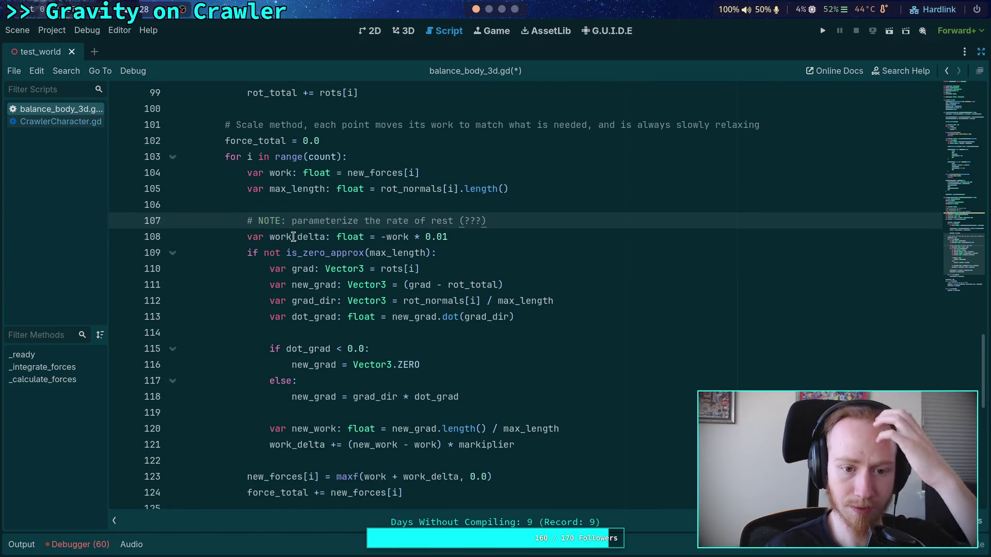
double_click(293, 237)
left_click(415, 224)
key("ctrl+shift+k")
Step: Replace work_delta with var new_work: float = work and begin a 'NOTE: if disabled' comment below
double_click(303, 221)
type("new_work")
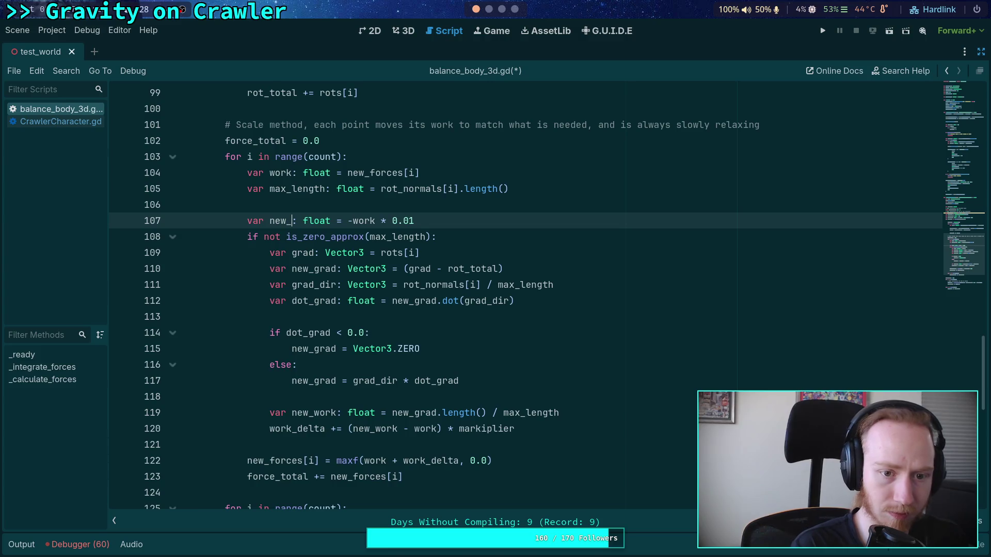
left_click_drag(370, 220, 455, 215)
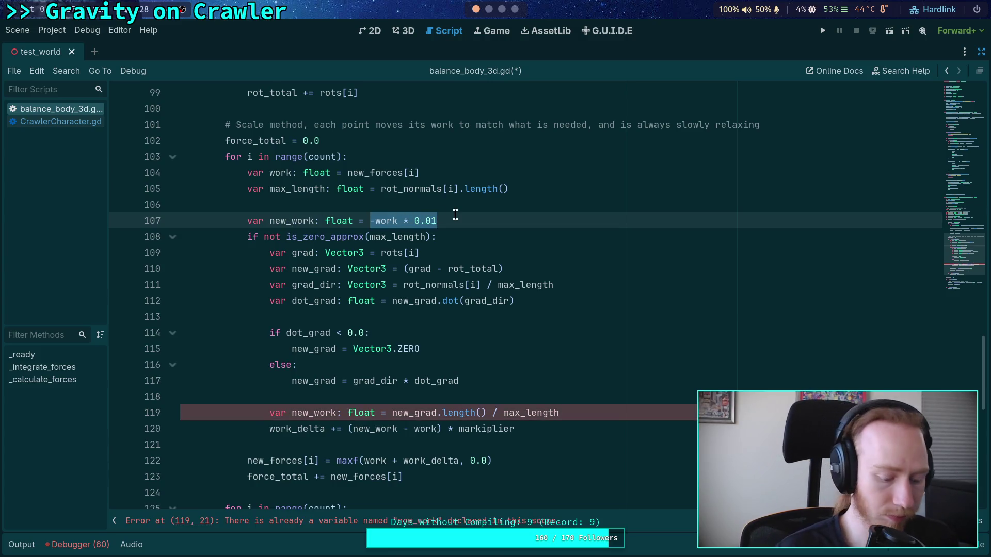
type("work")
left_click(71, 123)
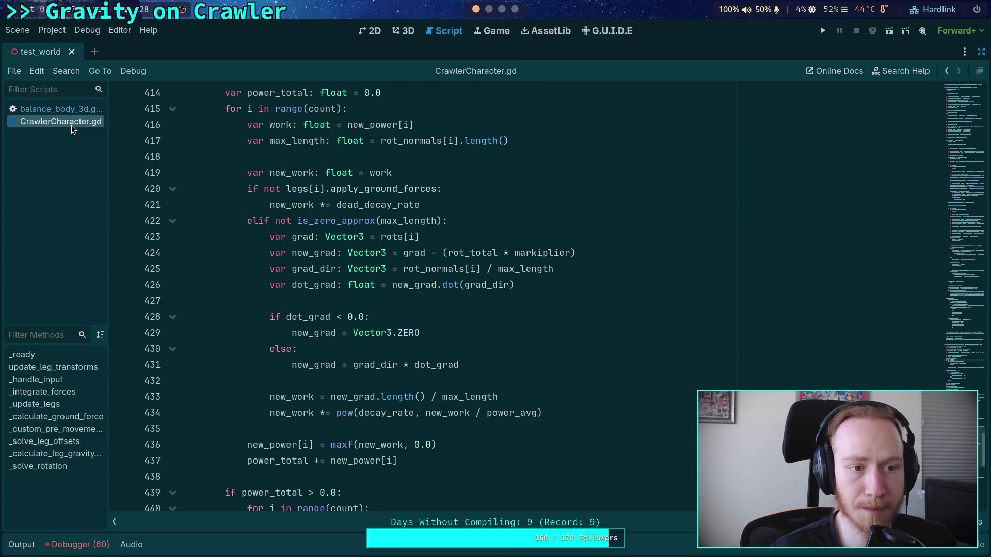
left_click(78, 108)
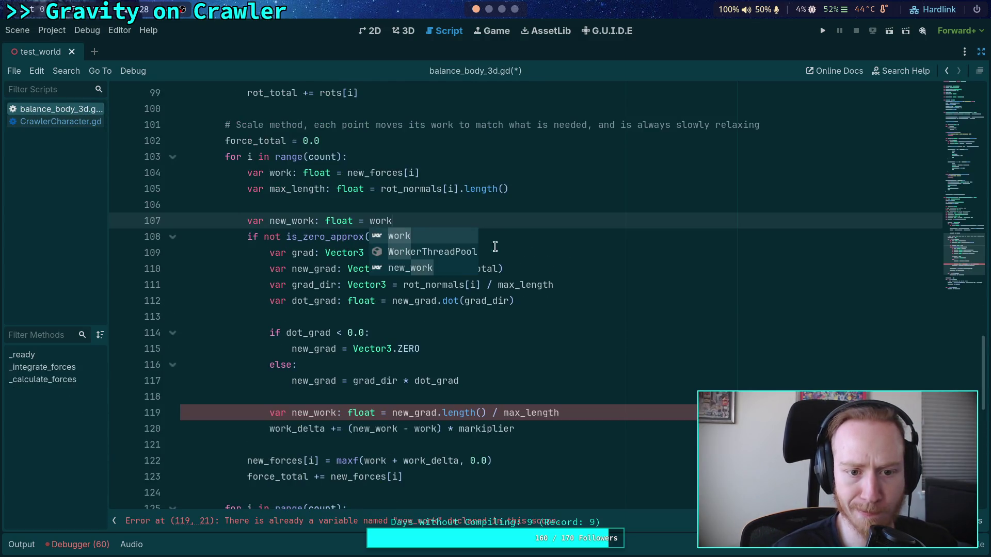
left_click(482, 218)
key("Return")
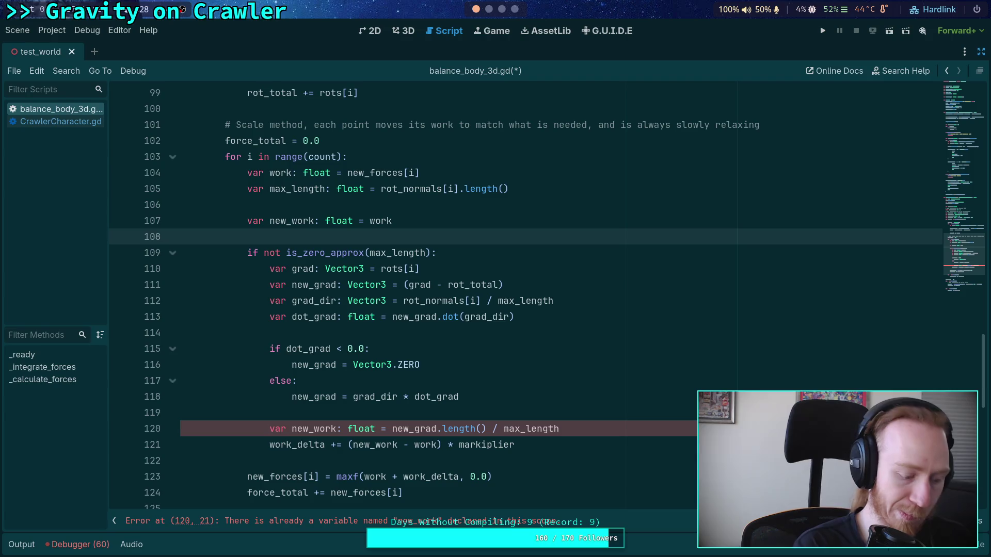
type("#NOTE: ")
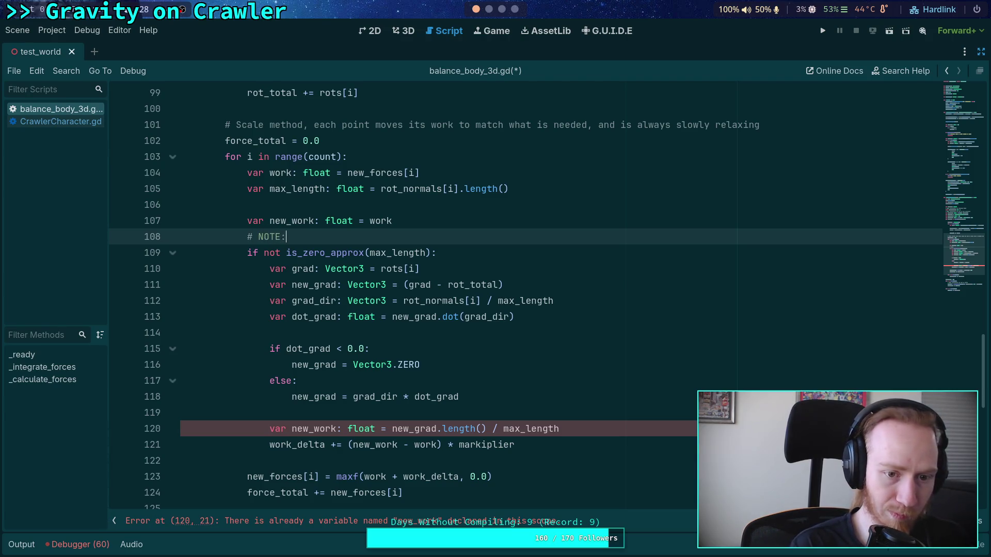
type("if disabled")
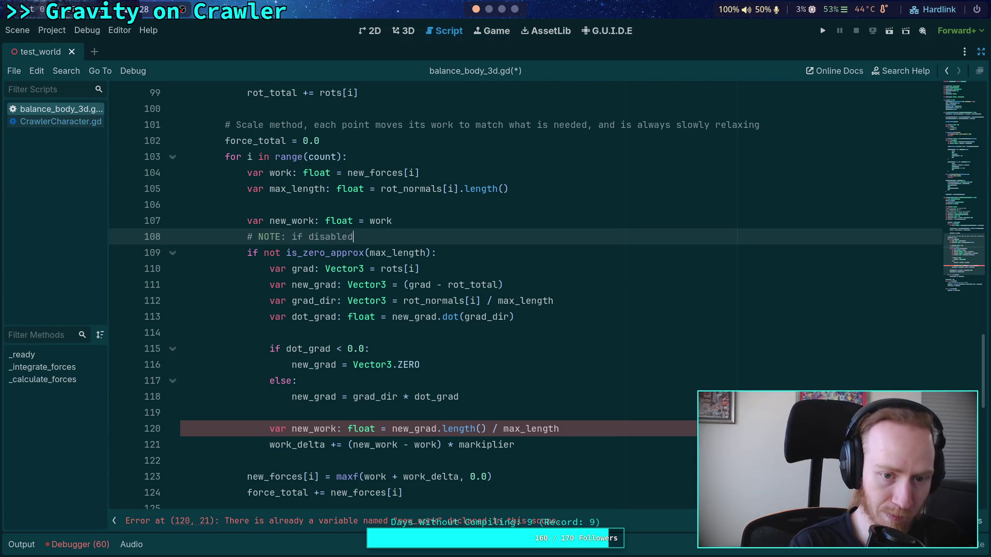
type("..")
Step: Add commented-out '# if leg disabled' and 'new_work *= decay_rate' lines below the NOTE
key("Return")
type("# if (")
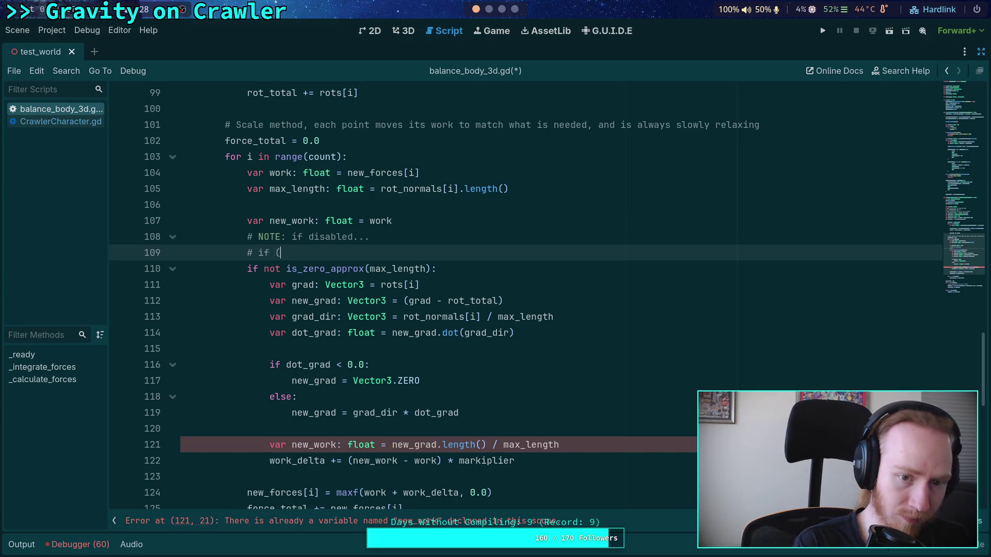
type("leg ")
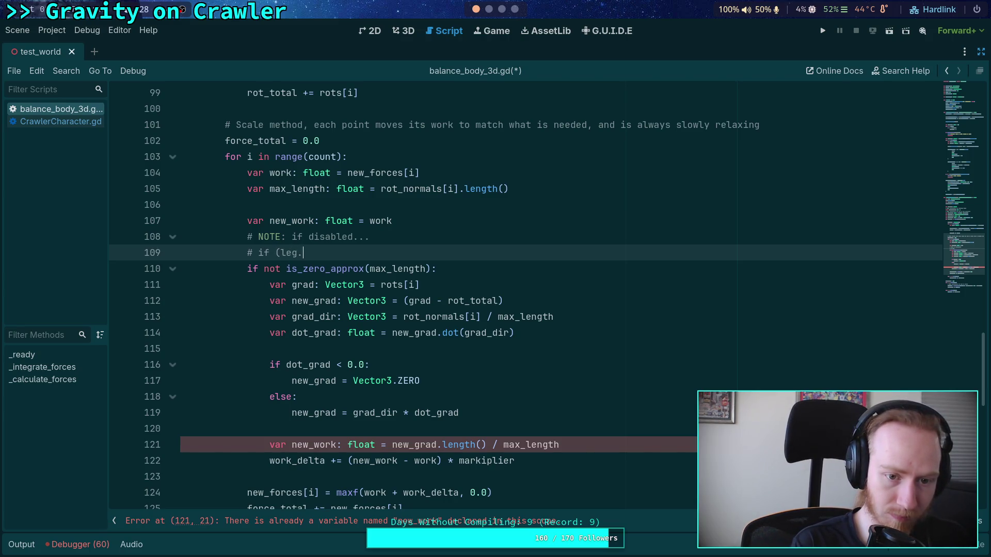
type("isabled):")
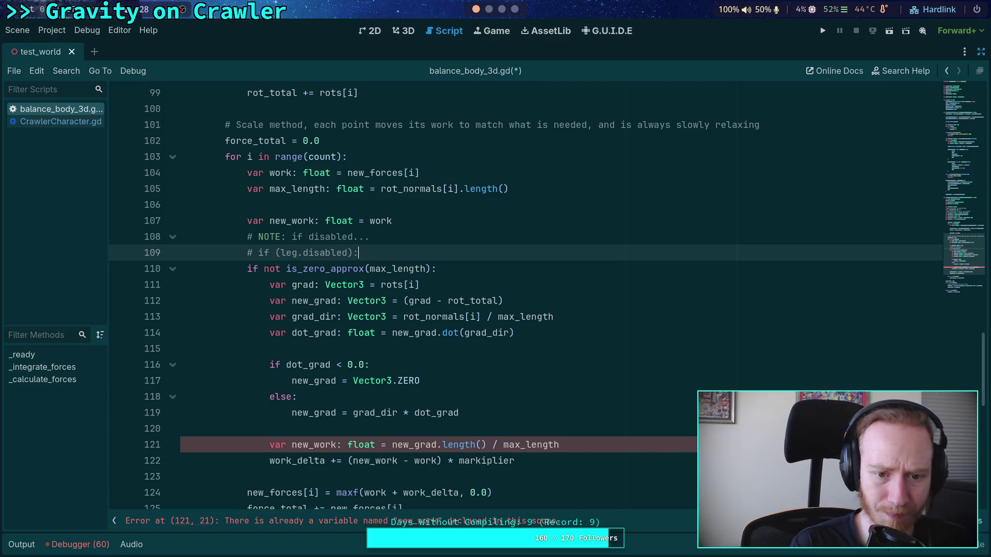
key("Return")
type("#     o")
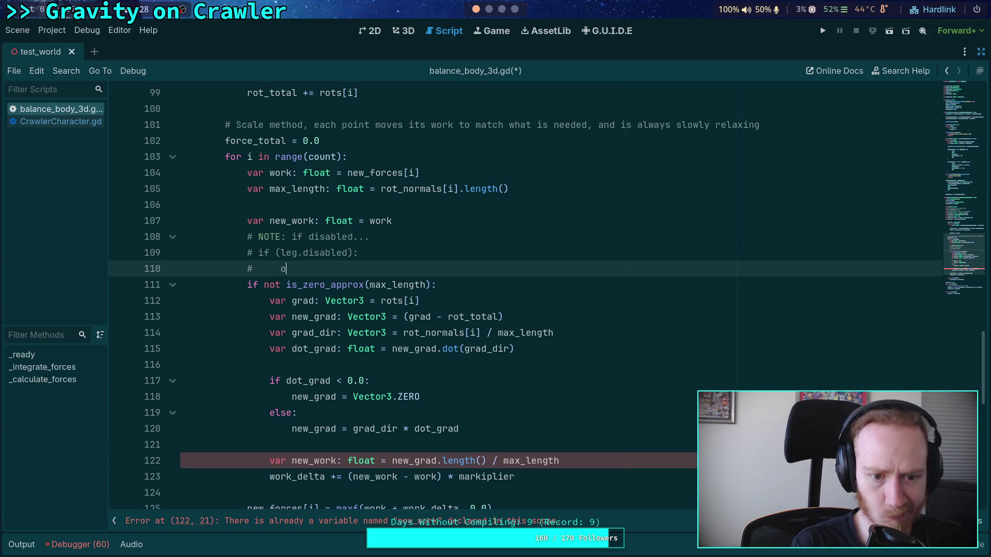
key("BackSpace")
type("ne")
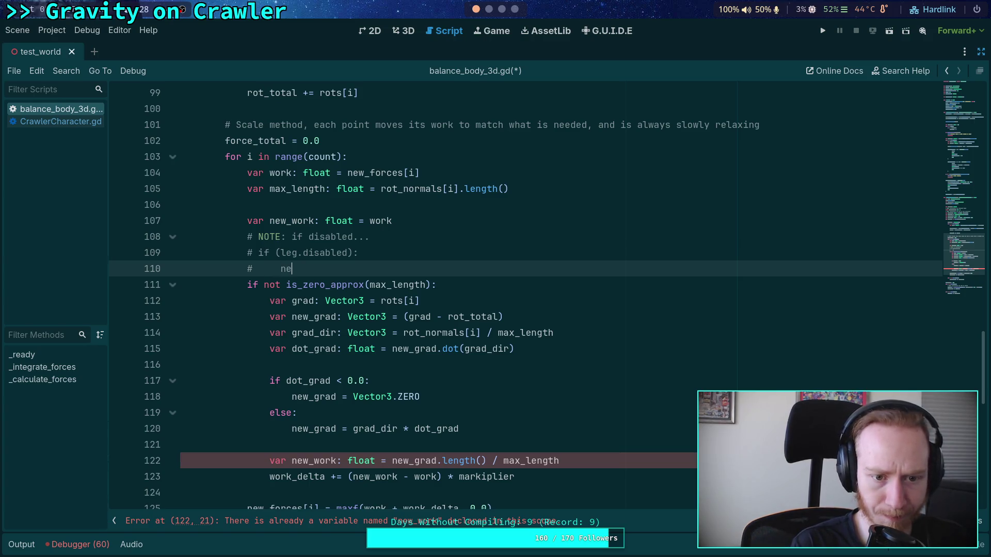
type("w_work *")
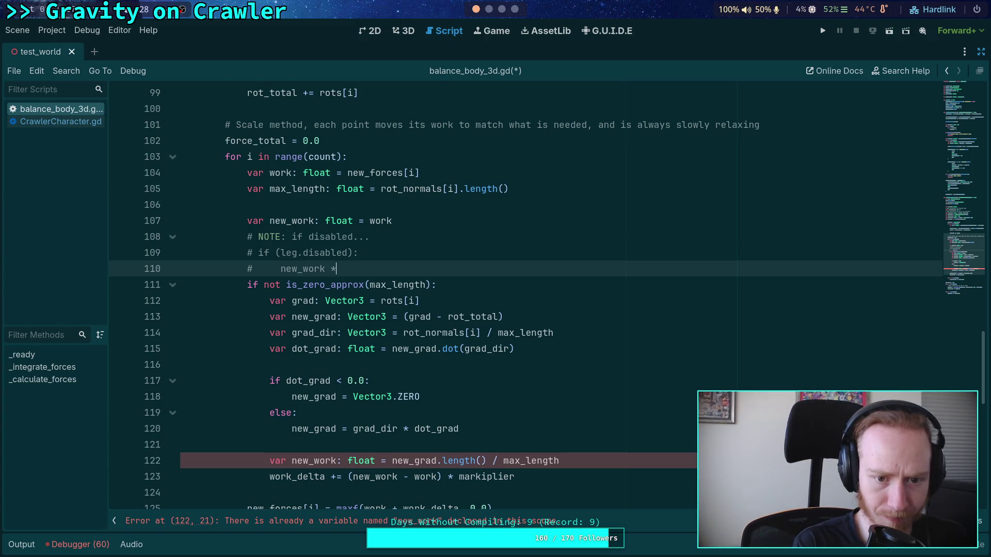
type("= decay_rate")
Step: Switch the comment to dead_decay_rate and strip 'var' and ': float' from line 122's new_work
left_click(55, 118)
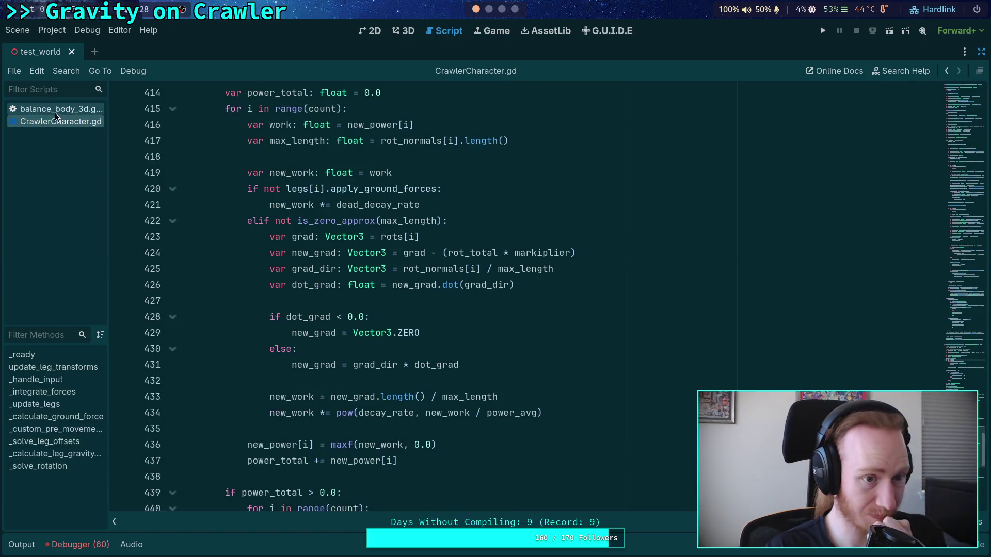
left_click(61, 111)
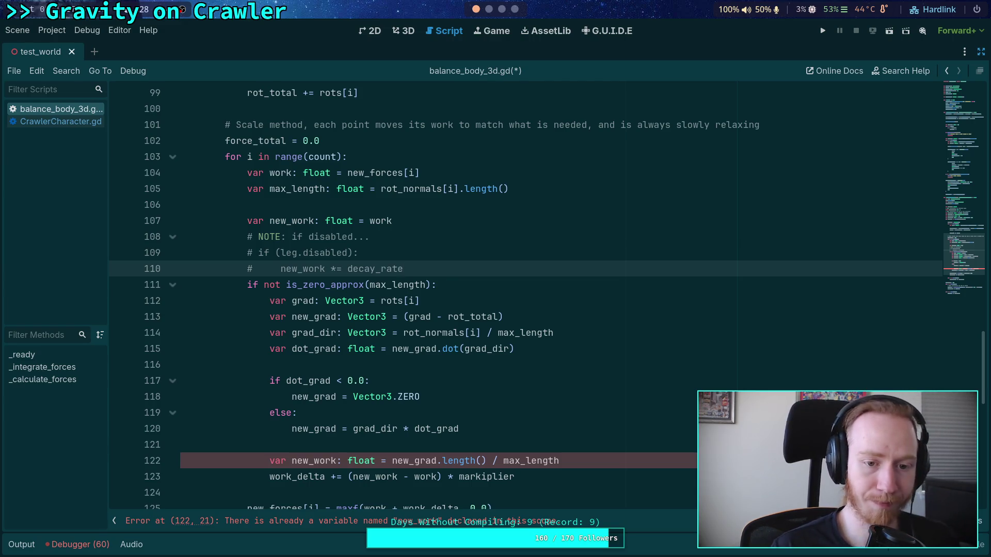
left_click(346, 269)
type("dead_")
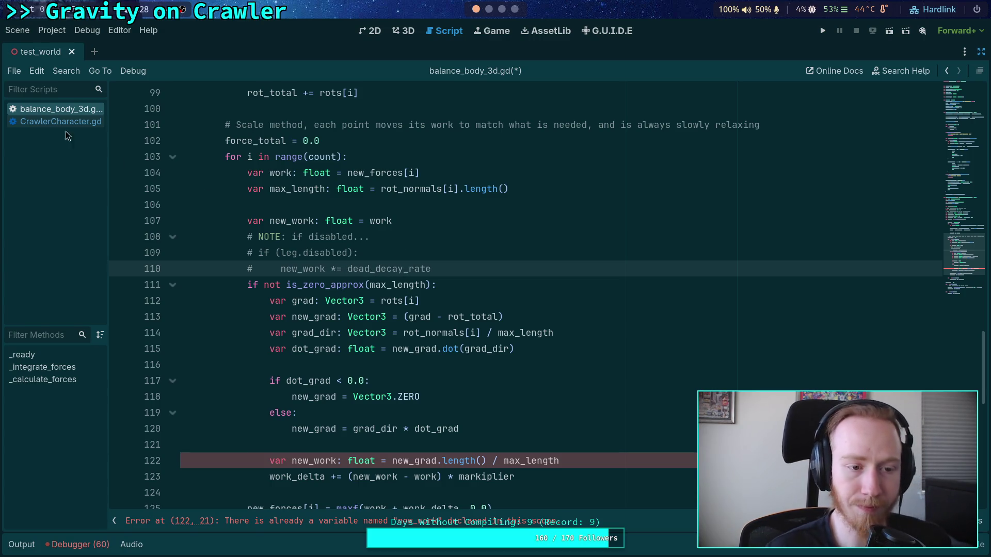
left_click(62, 121)
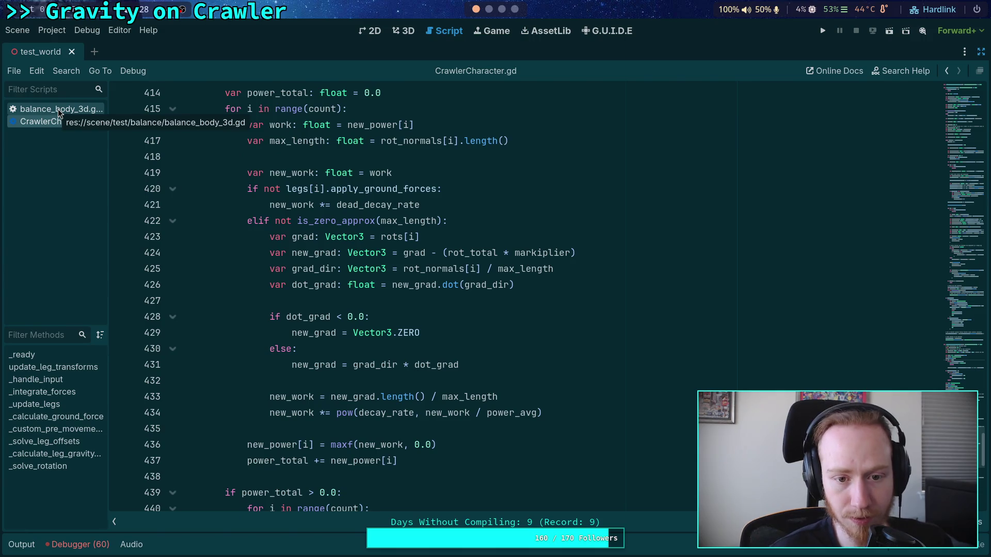
left_click(57, 110)
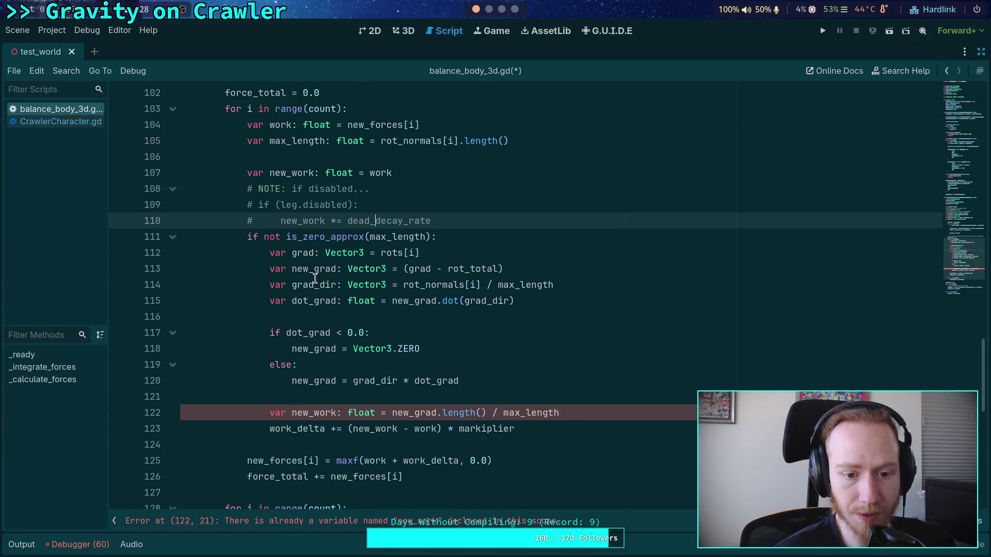
mouse_move(288, 415)
left_mouse_down()
mouse_move(270, 413)
mouse_move(375, 413)
left_mouse_up()
key("BackSpace")
key("BackSpace")
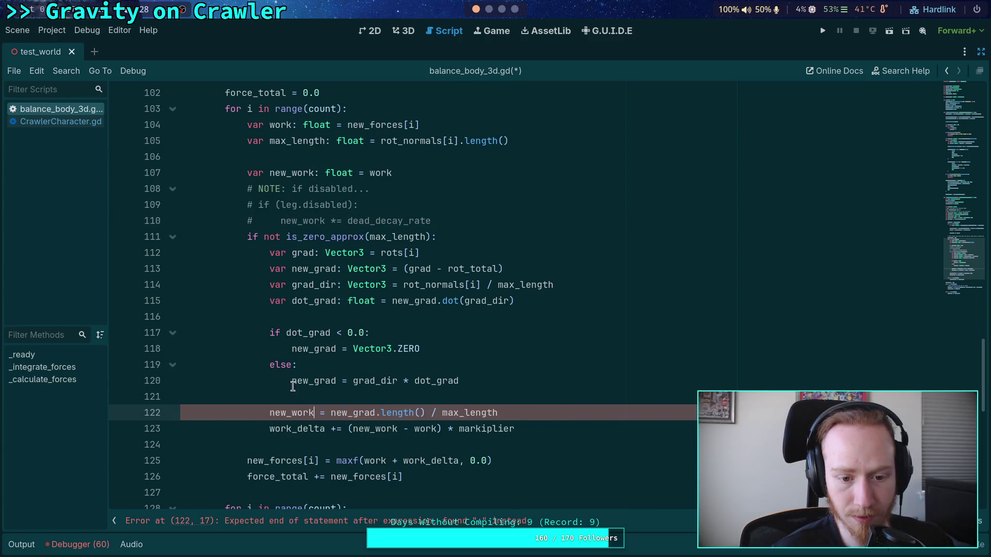
Step: Compare the new_grad and work_delta lines against CrawlerCharacter.gd's new_grad
left_click(58, 119)
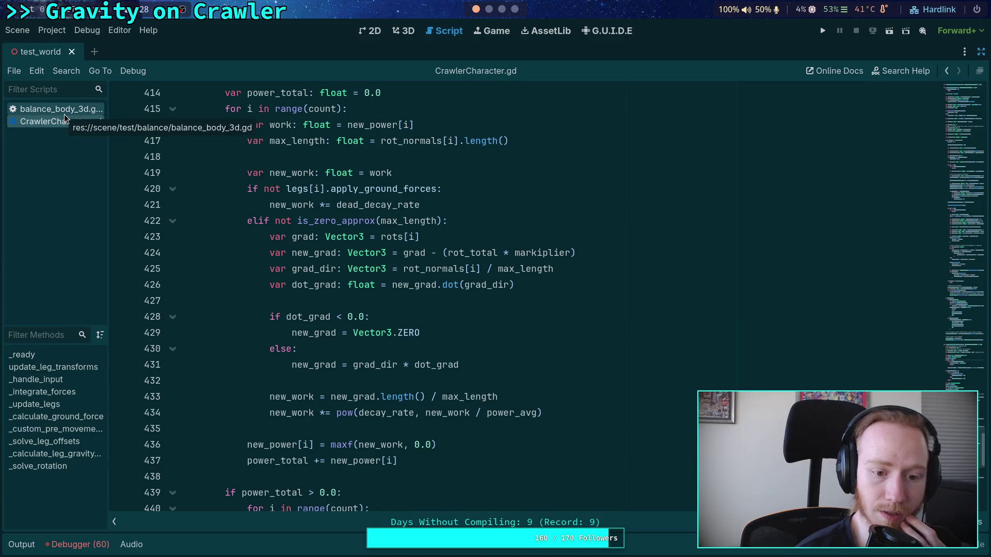
left_click(64, 114)
mouse_move(270, 429)
left_mouse_down()
mouse_move(436, 430)
mouse_move(375, 435)
left_mouse_up()
left_click(60, 122)
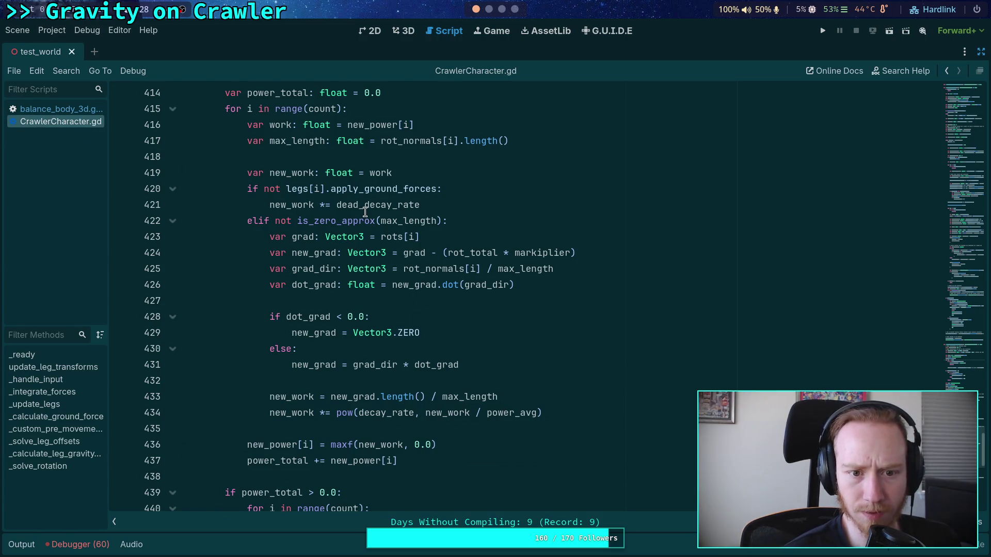
left_click_drag(274, 253, 577, 253)
left_click(68, 113)
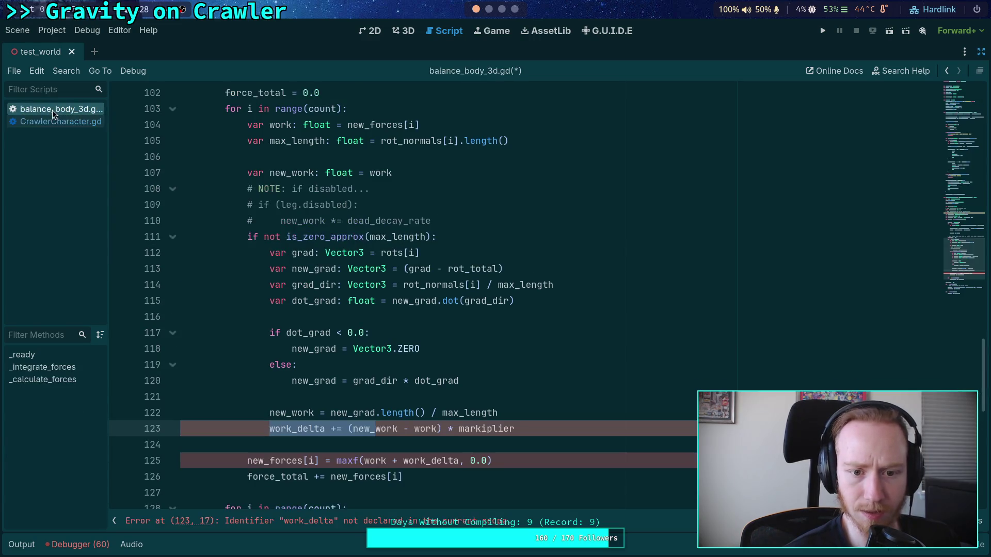
left_click(59, 127)
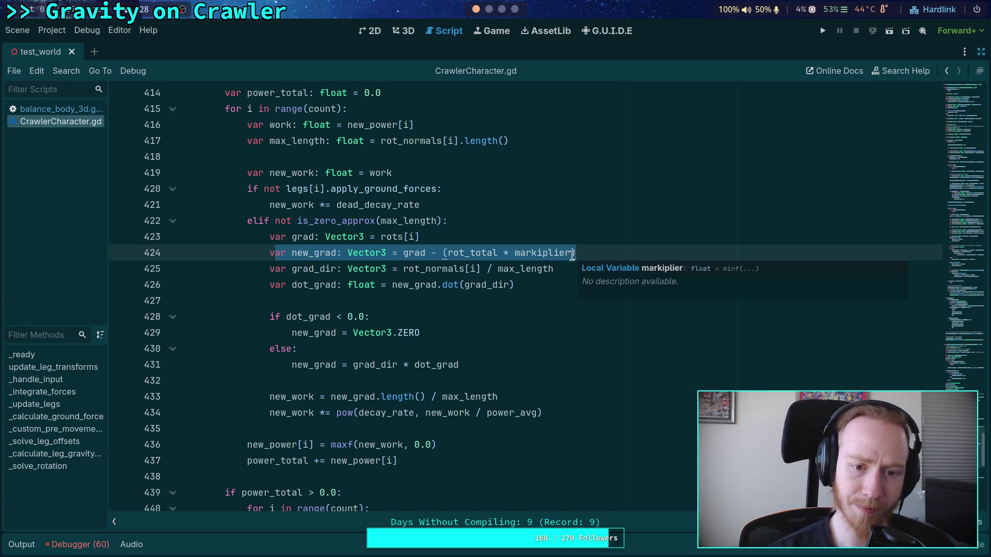
left_click(59, 112)
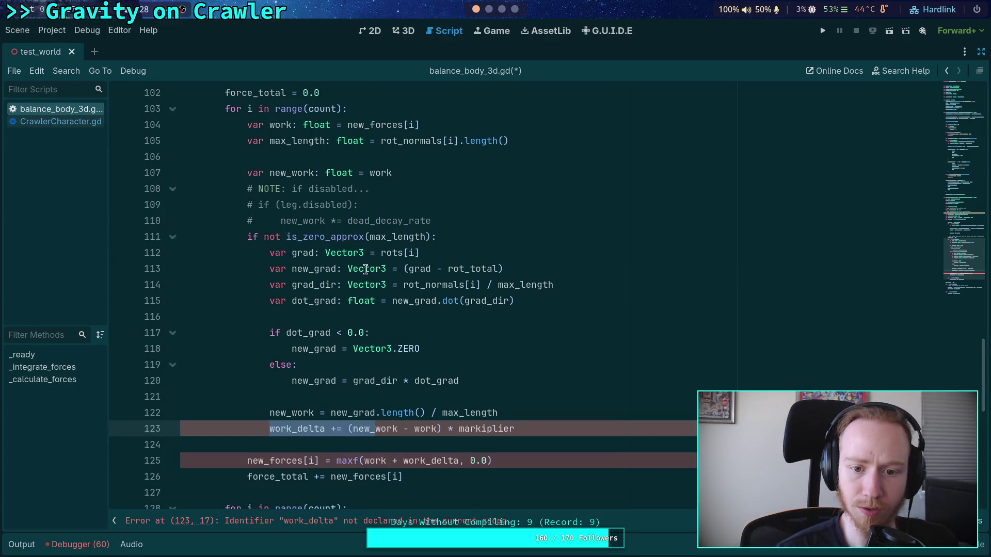
left_click(417, 271)
Step: Change line 113 to new_grad = grad - (rot_total * markiplier)
left_click(67, 123)
left_click(69, 111)
left_click(445, 269)
key("Delete")
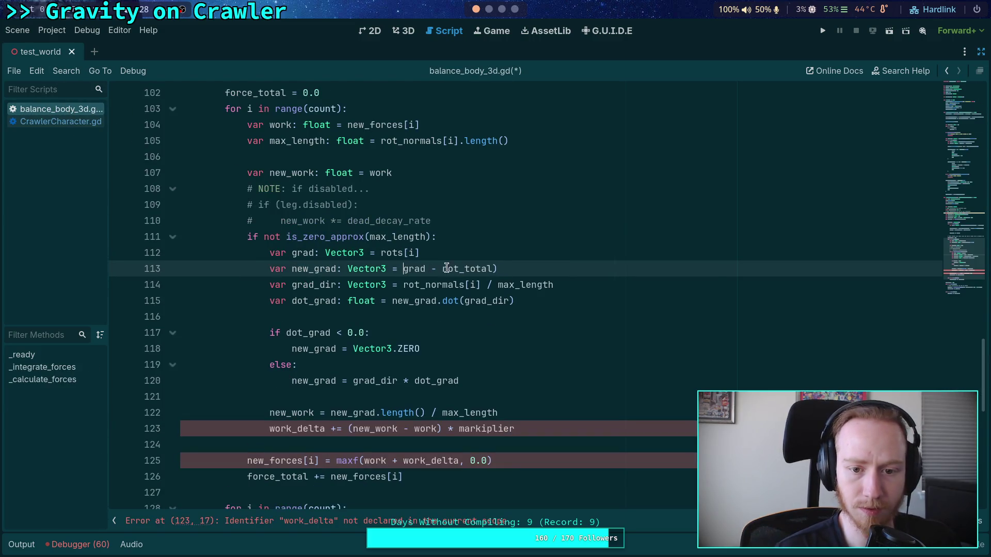
type("(")
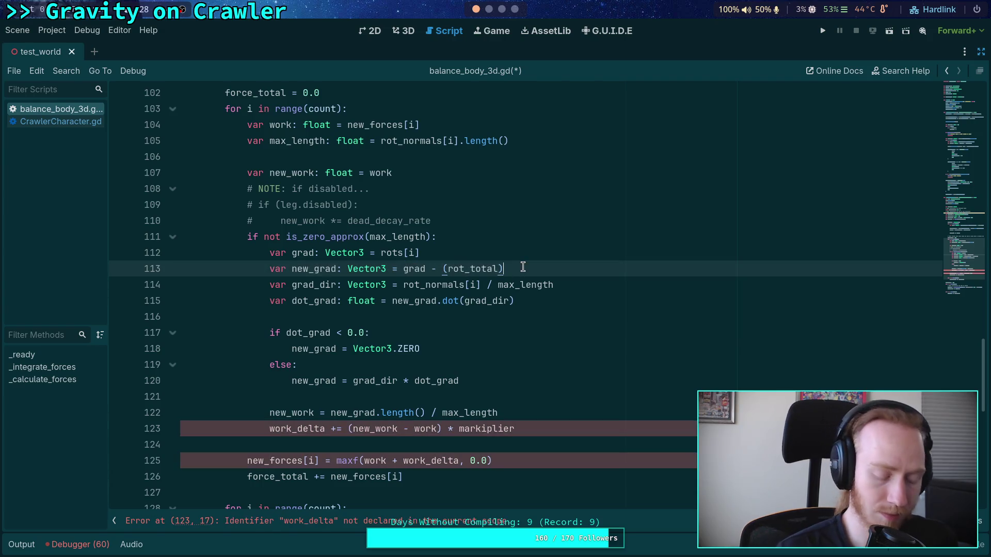
type(" * ma")
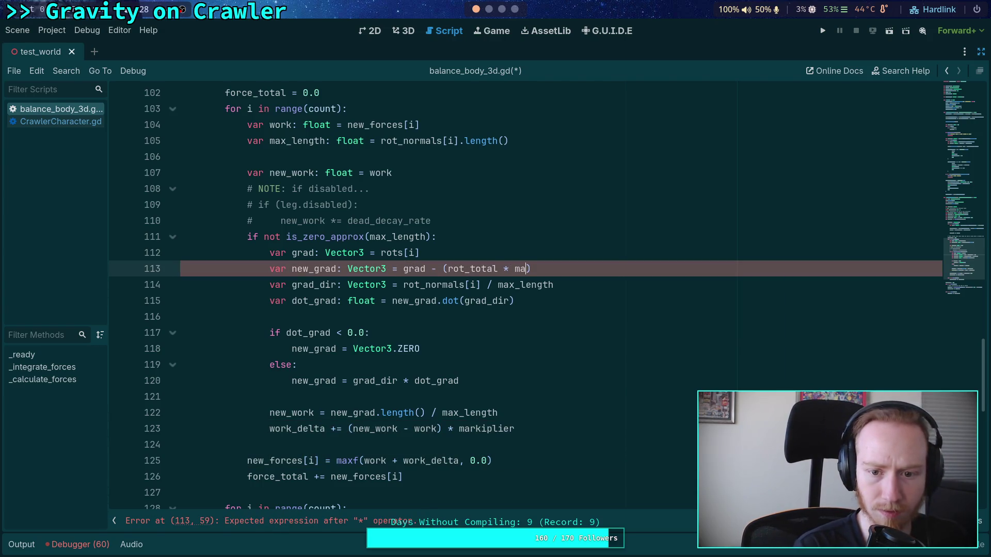
key("Down")
key("Down")
key("Down")
key("Return")
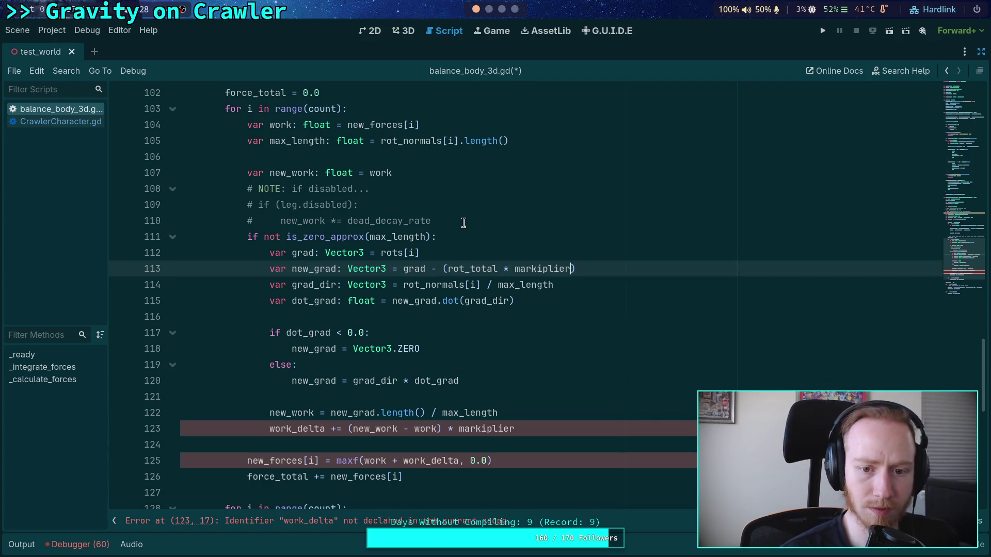
left_click(462, 221)
Step: Delete the work_delta line 123 entirely
left_click(59, 119)
left_click(61, 110)
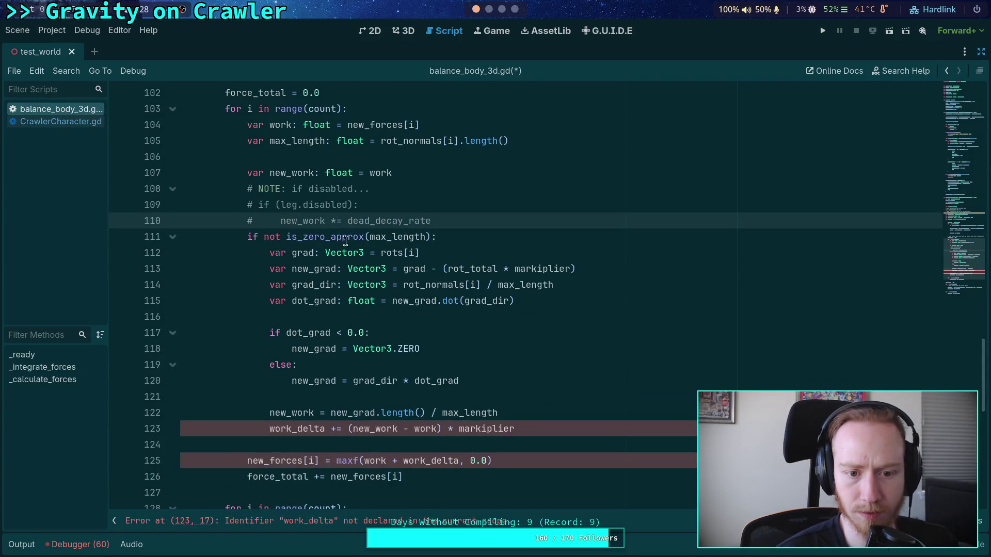
left_click_drag(516, 429, 438, 429)
key("BackSpace")
left_click(530, 416, "shift")
key("BackSpace")
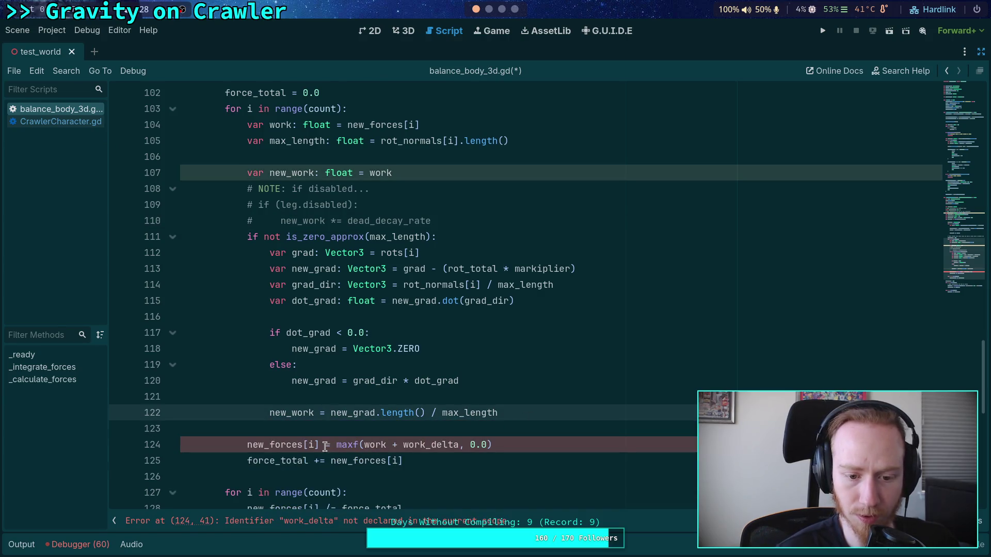
Step: Clamp new_work directly with new_forces[i] = maxf(new_work, 0.0)
left_click_drag(364, 445, 459, 445)
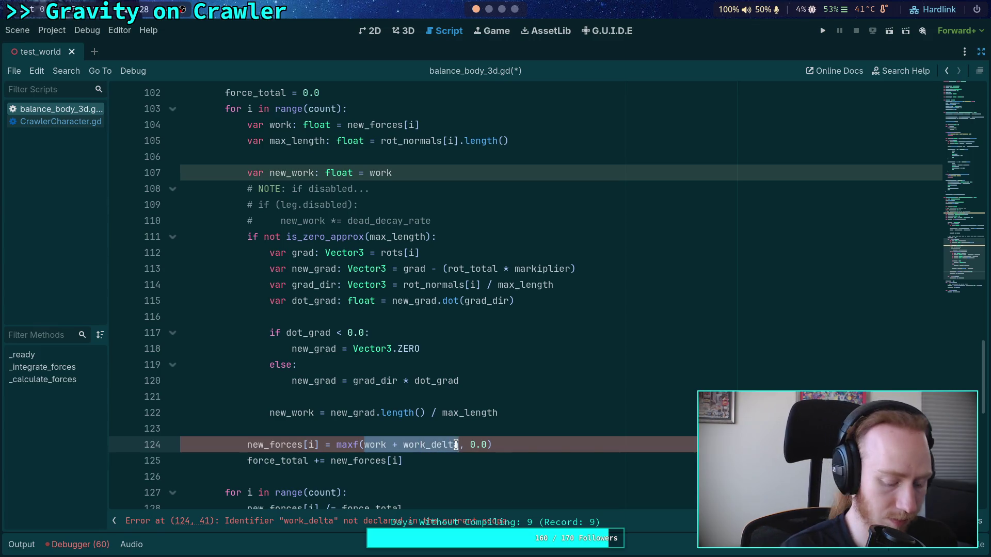
type("new_wo")
key("Return")
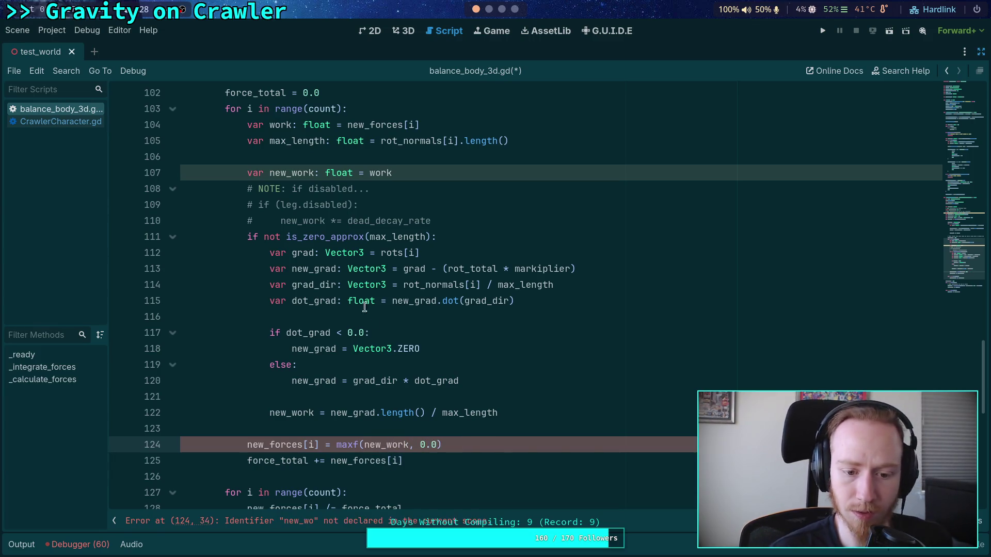
left_click(72, 124)
left_click(76, 109)
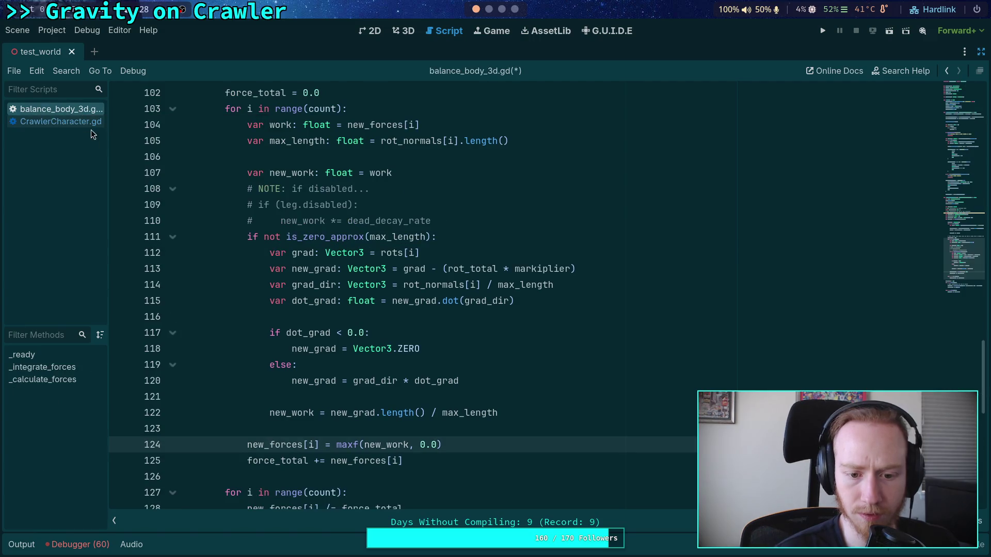
Step: Start a new 'new_work *=' line after line 122
left_click(510, 417)
left_click(55, 121)
left_click(59, 110)
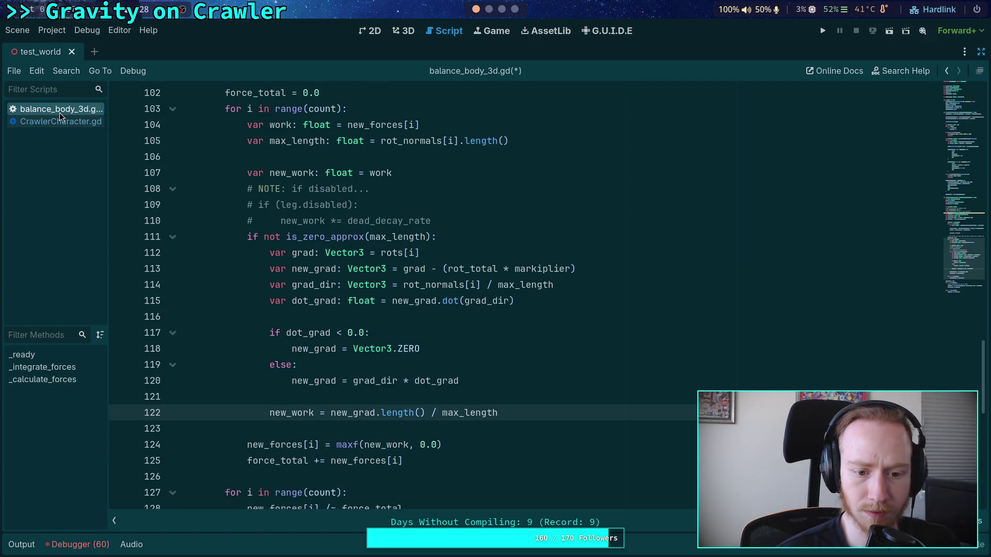
key("Return")
type("w_work *(")
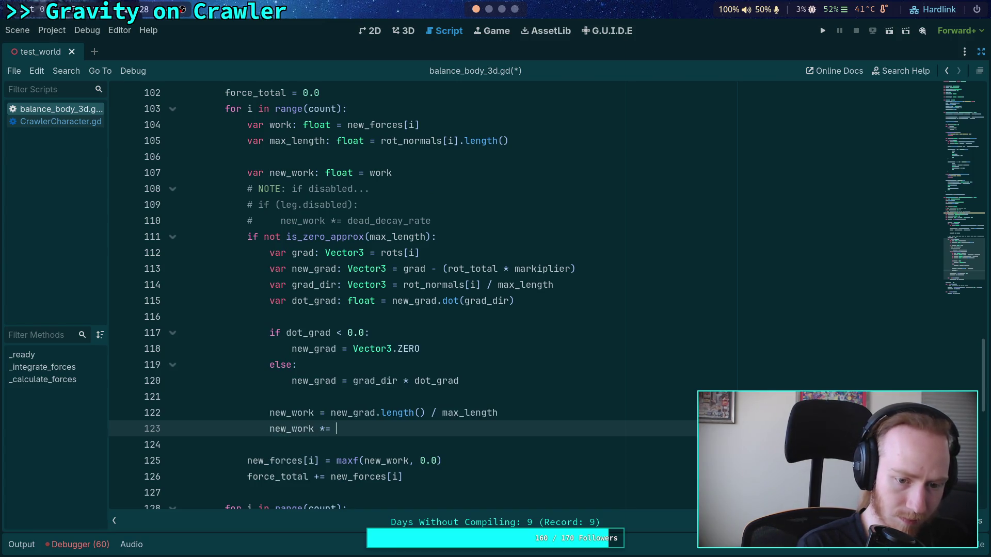
Step: Copy pow(decay_rate, new_work / power_avg) from CrawlerCharacter.gd line 434 and paste it there
left_click(77, 124)
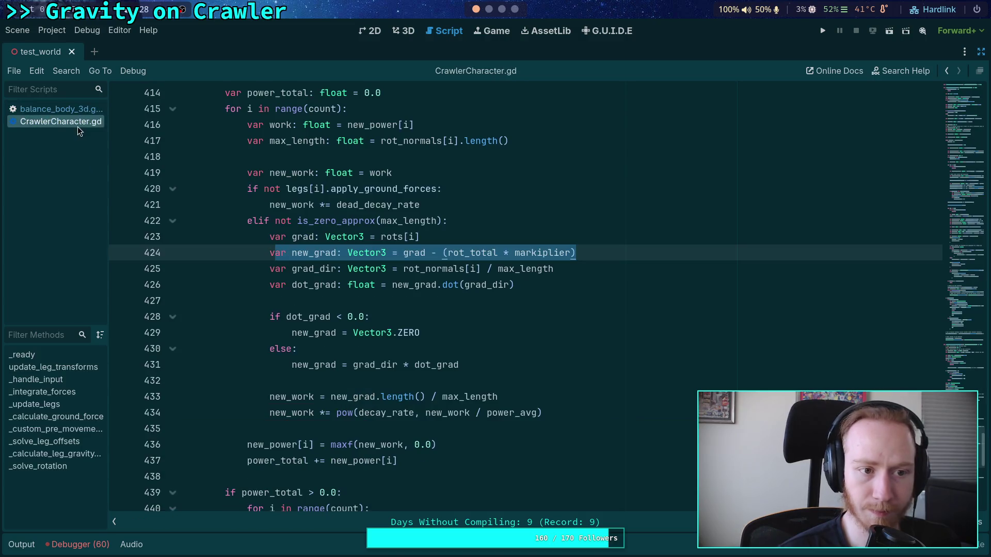
left_click(72, 110)
left_click(60, 121)
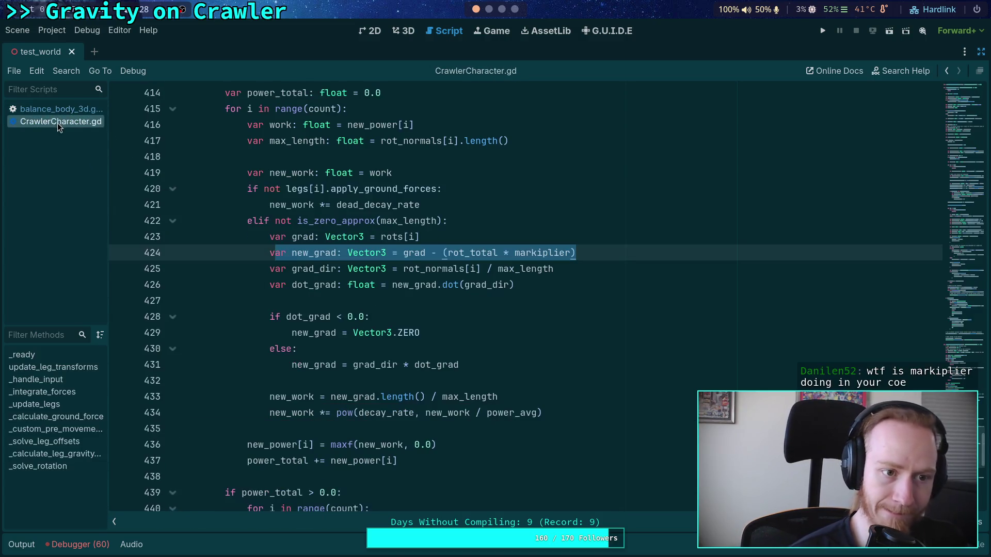
left_click_drag(542, 413, 337, 413)
right_click(337, 413)
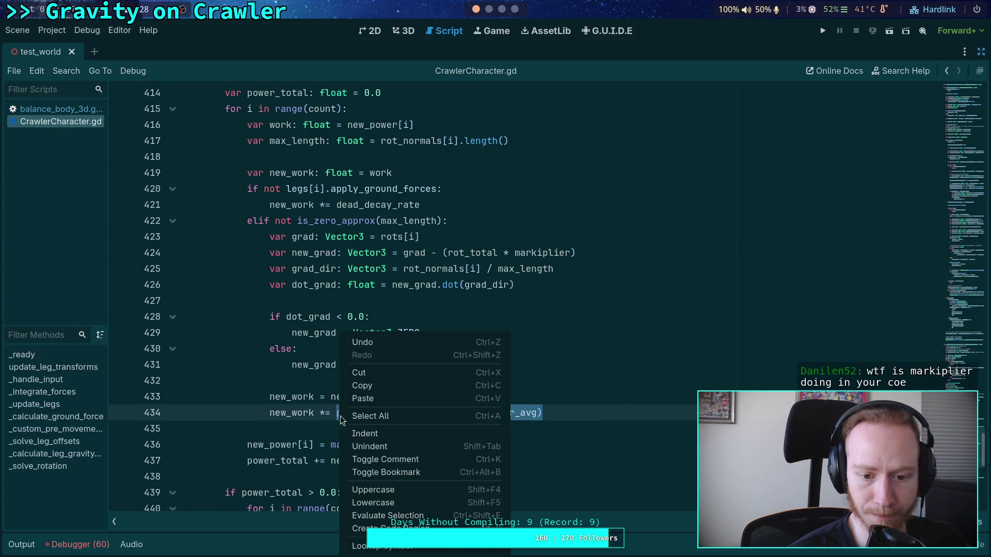
left_click(374, 387)
left_click(72, 109)
key("ctrl+v")
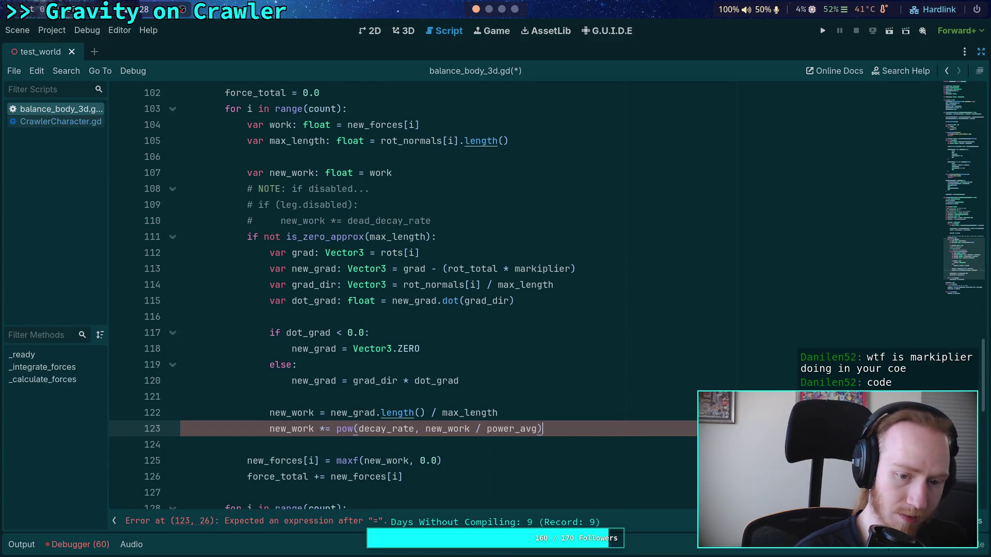
left_click_drag(487, 429, 537, 429)
scroll(421, 290, "up", 15)
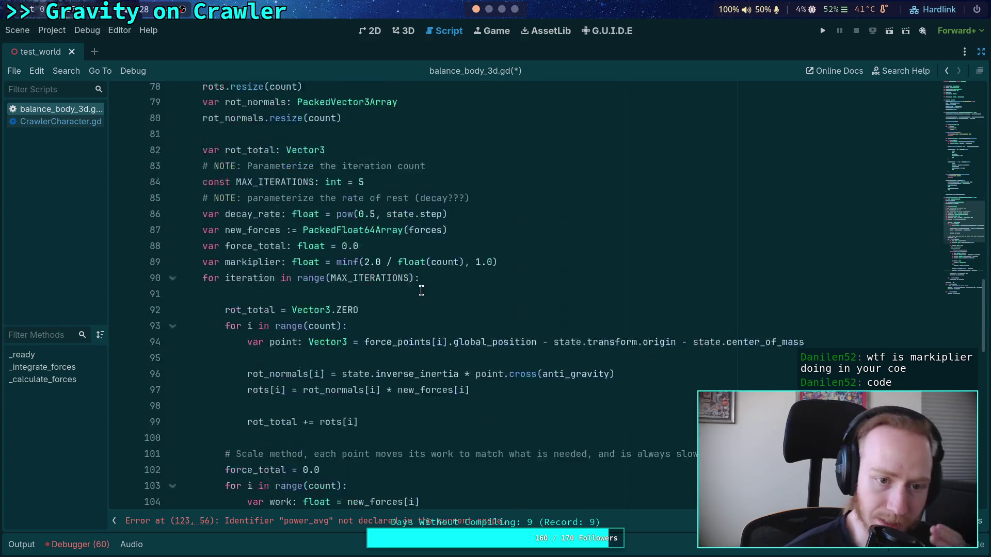
Step: Start a power_avg float declaration on line 90 below the markiplier declaration
scroll(381, 286, "down", 5)
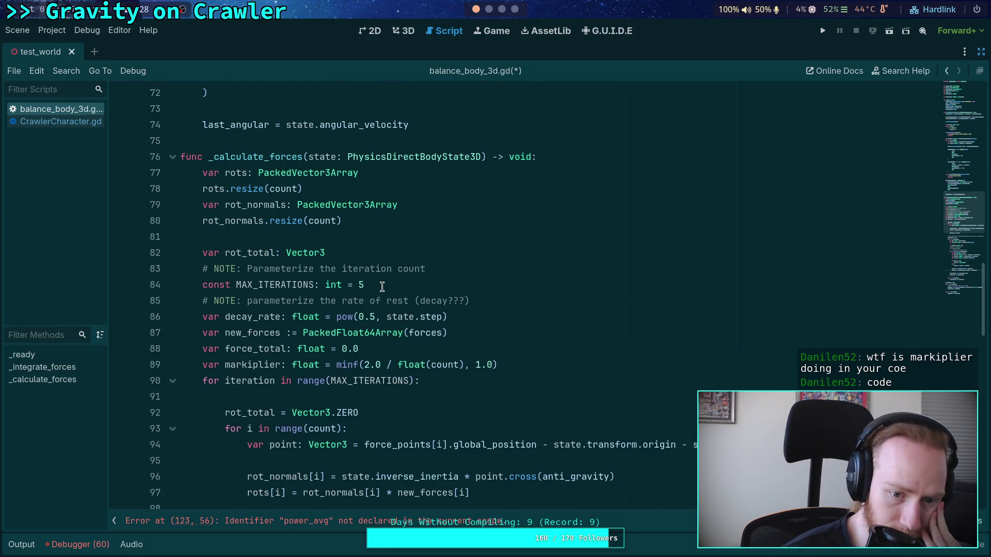
left_click(547, 367)
key("Return")
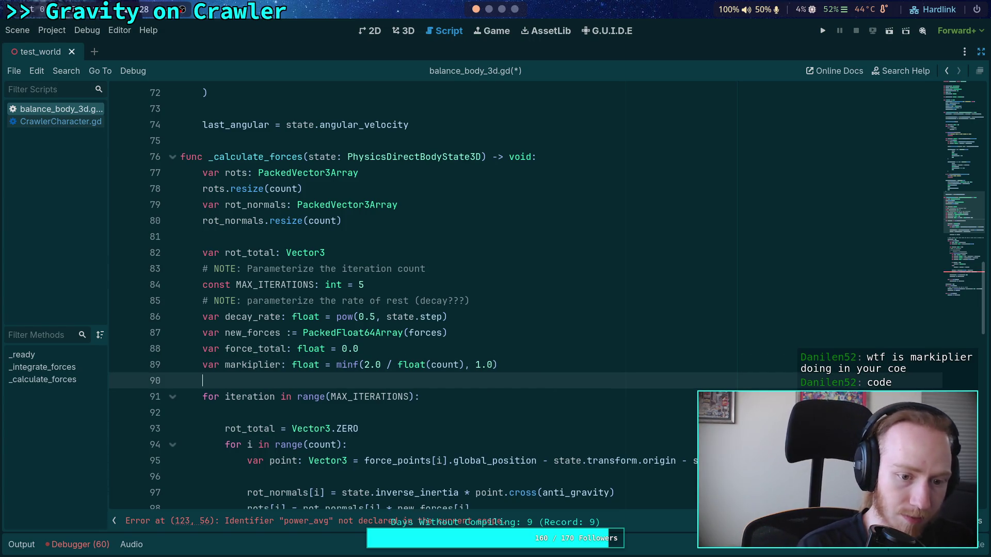
type("varpower_avg")
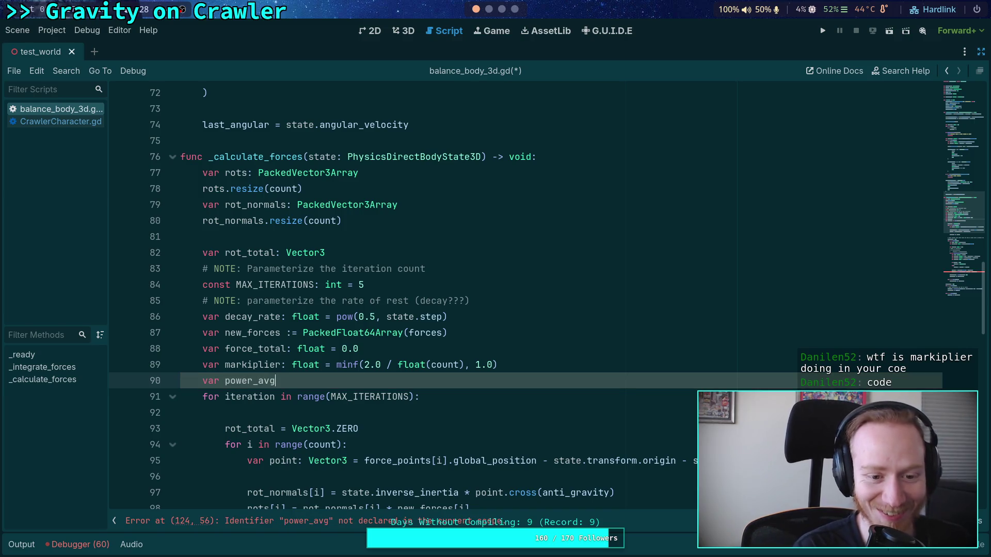
type("f/oa")
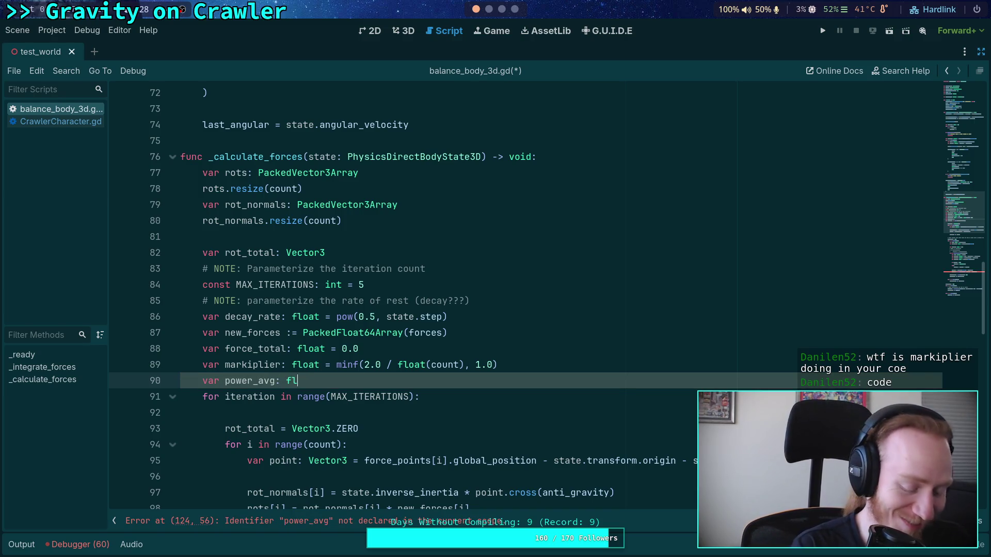
type("oat =")
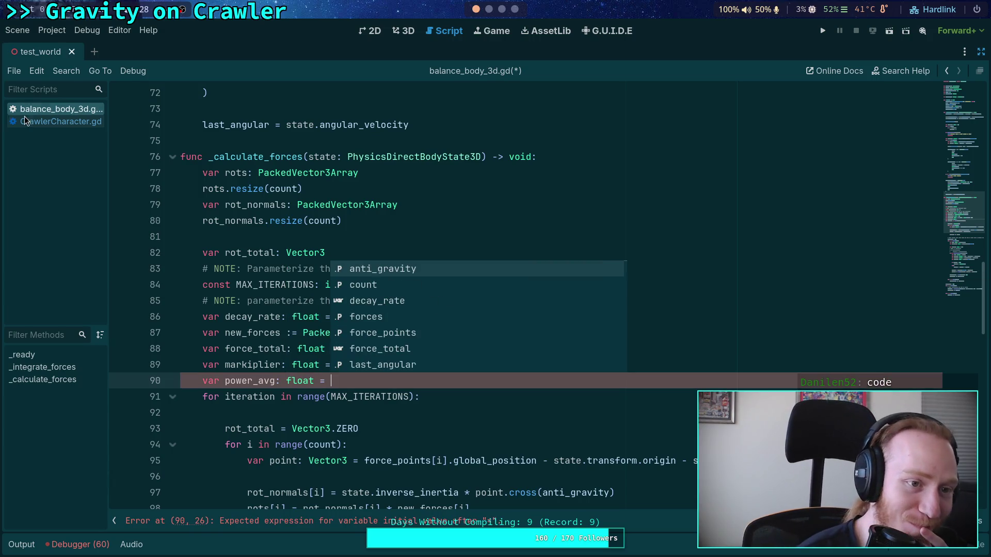
Step: Complete it as 1.0 / float(count), matching CrawlerCharacter.gd's power_avg
left_click(25, 121)
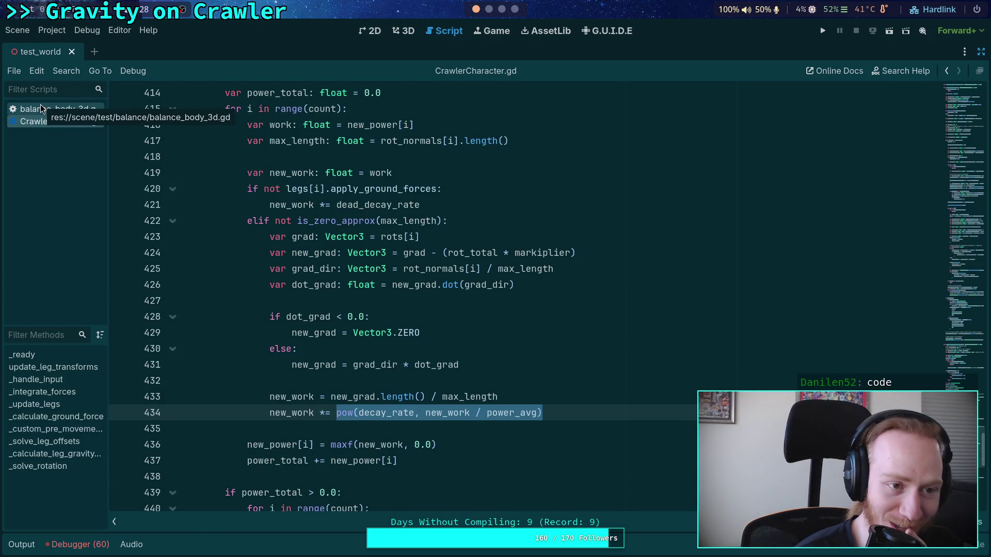
left_click(41, 108)
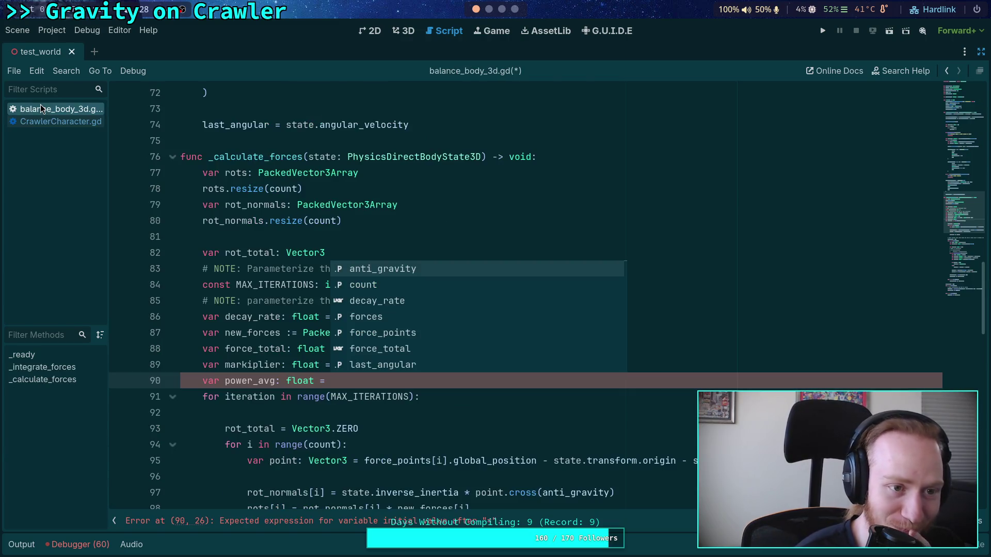
left_click(71, 122)
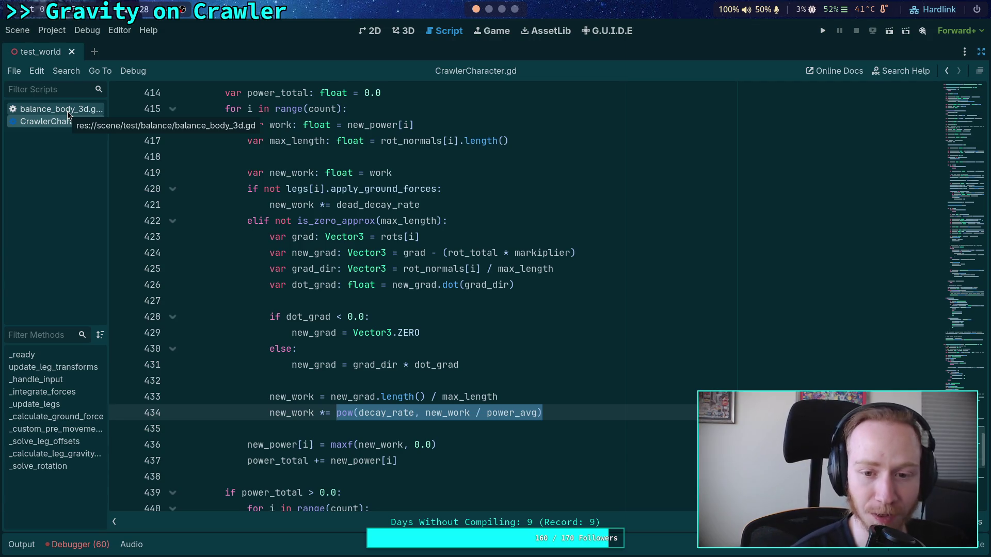
left_click(68, 110)
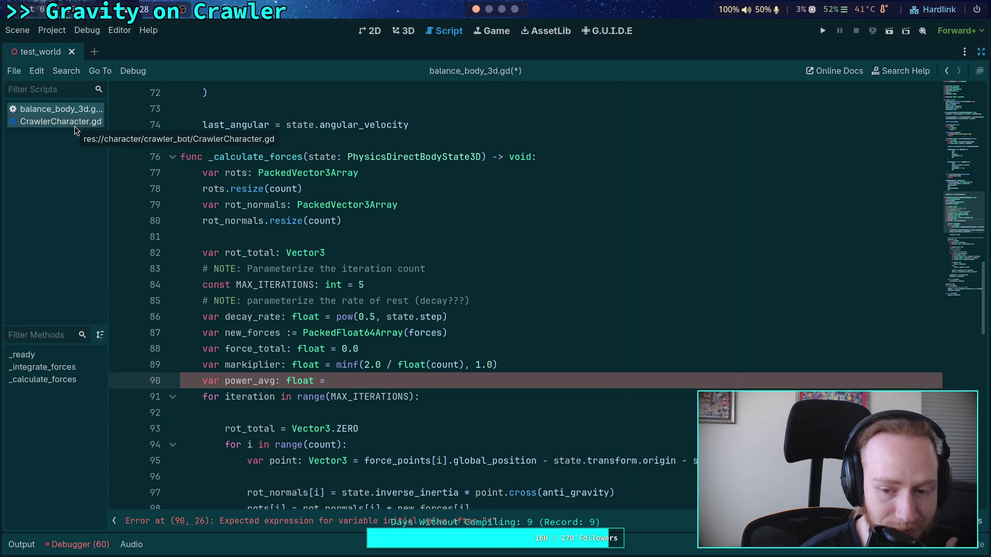
left_click(75, 124)
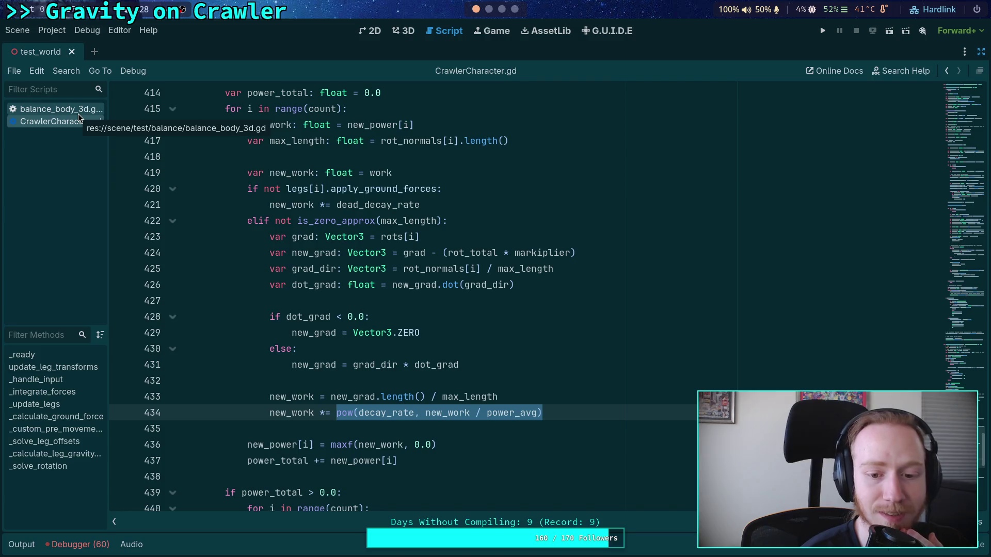
left_click(78, 113)
key("alt+Left")
left_click(70, 108)
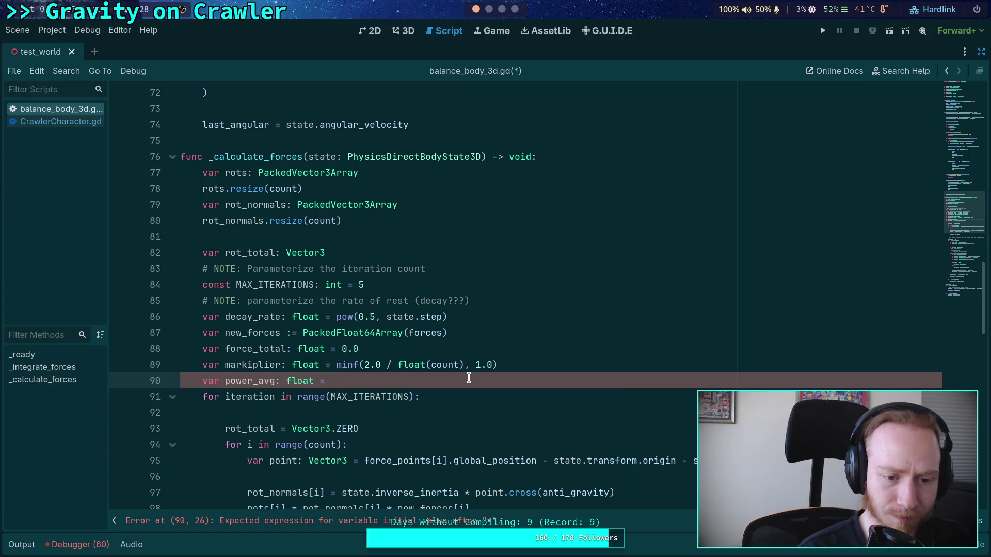
type("1.0 / float(count)")
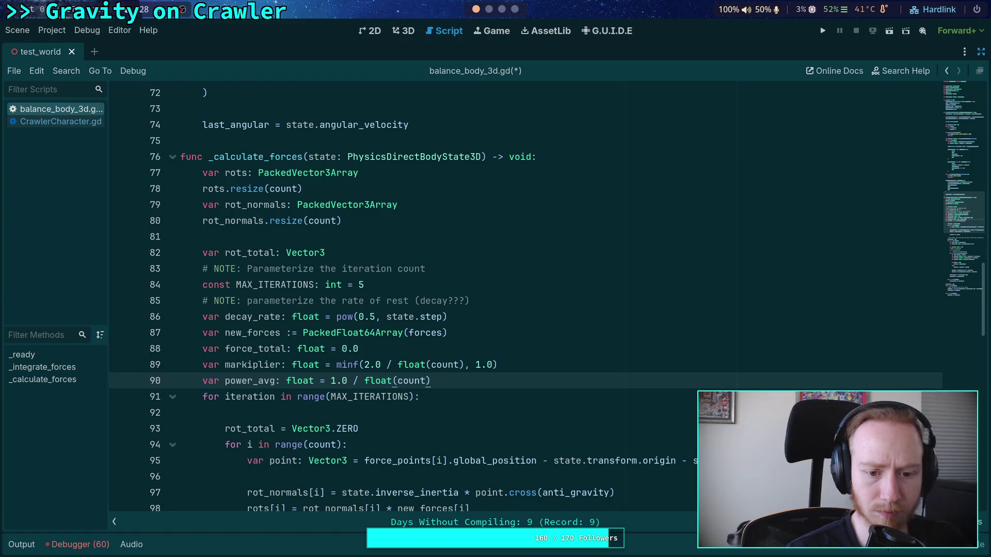
Step: Compare the work loop in balance_body_3d.gd against CrawlerCharacter.gd
scroll(506, 268, "down", 9)
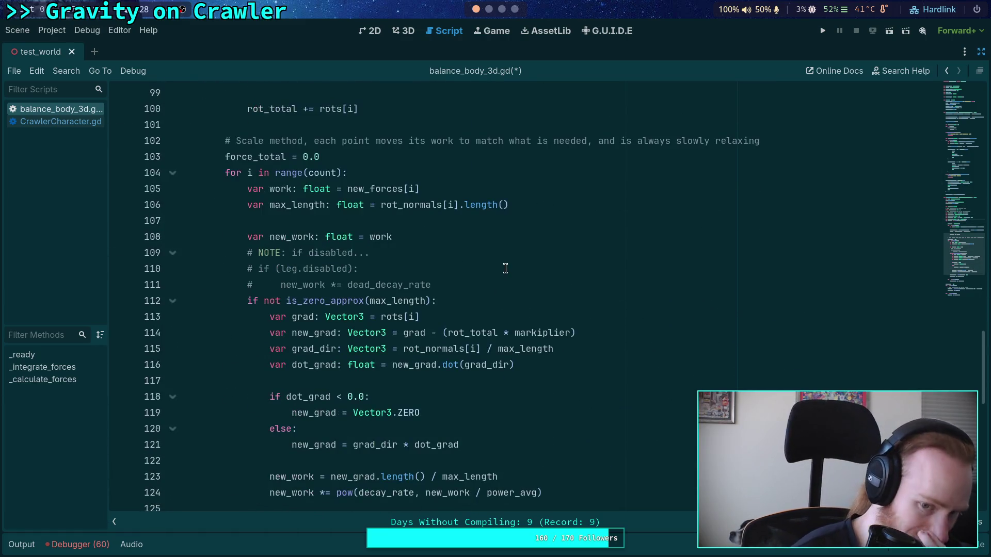
scroll(506, 268, "down", 3)
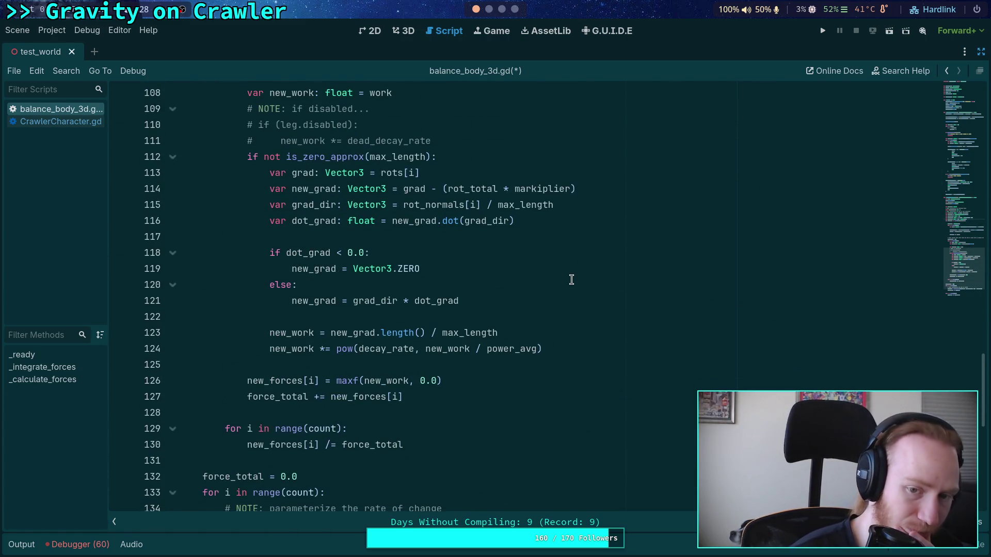
scroll(557, 274, "up", 1)
left_click(58, 122)
left_click(72, 110)
left_click(50, 123)
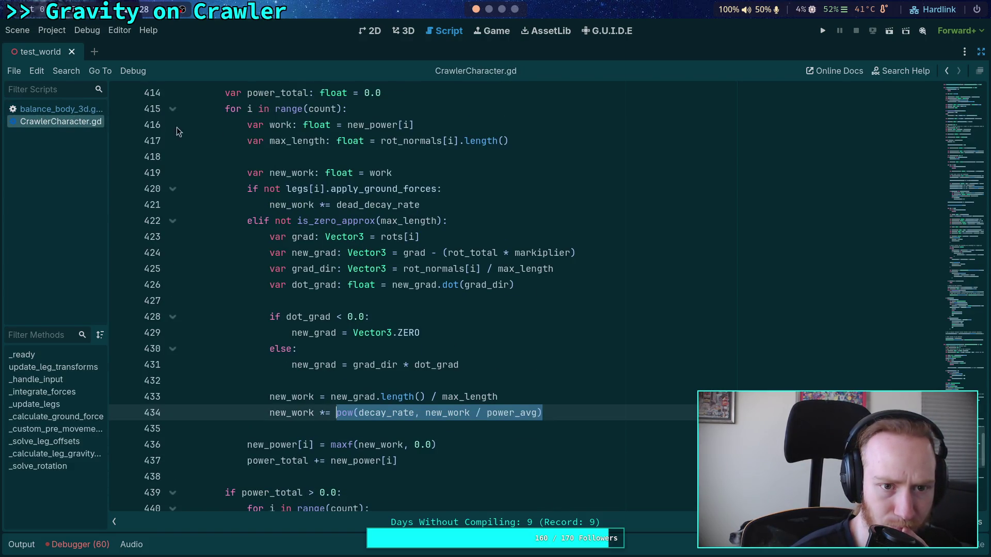
left_click(78, 109)
Step: Delete the 'NOTE: if disabled' comment line from the per-point work loop
scroll(233, 142, "up", 1)
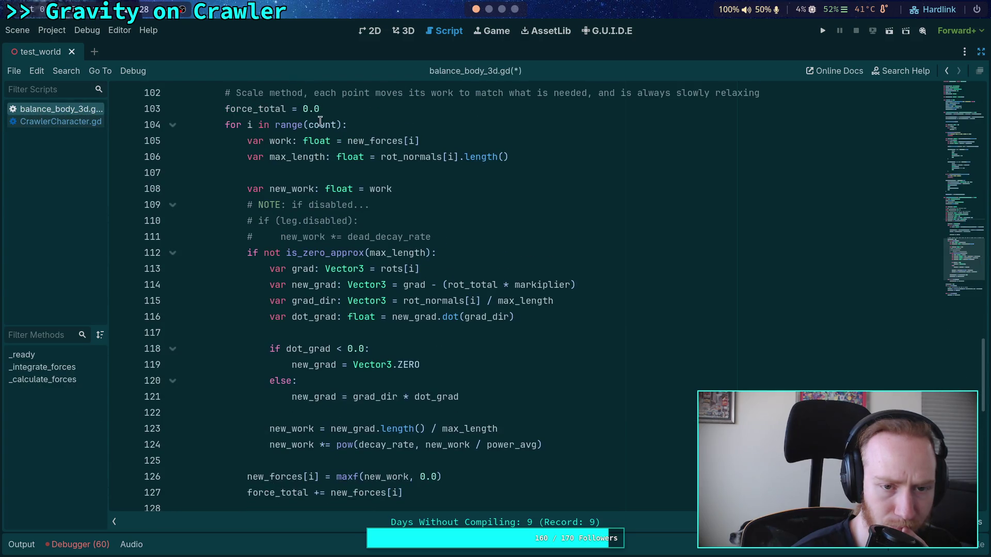
left_click(381, 140)
scroll(380, 140, "down", 3)
scroll(309, 155, "up", 2)
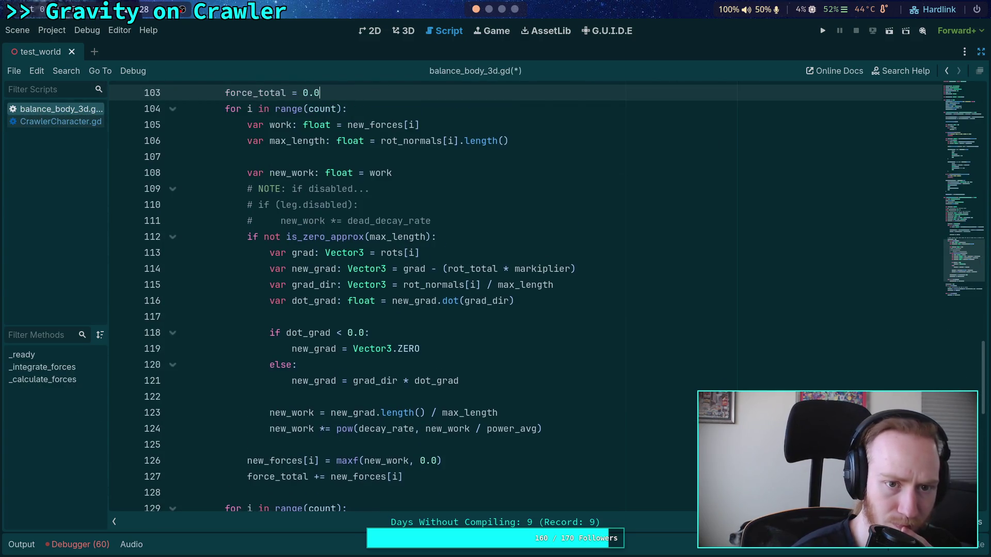
left_click(69, 126)
left_click(69, 107)
key("alt+Left")
left_click(55, 111)
left_click(57, 121)
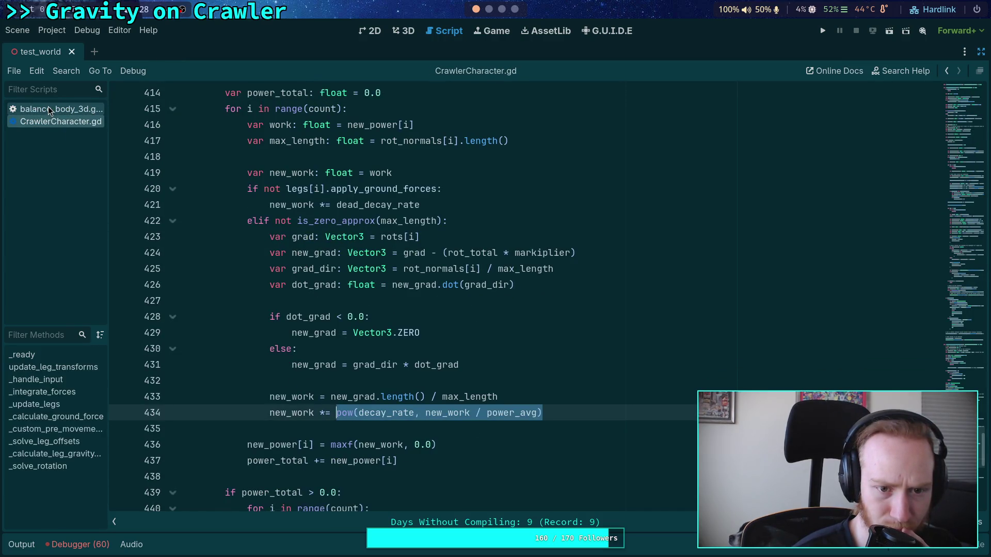
left_click(48, 107)
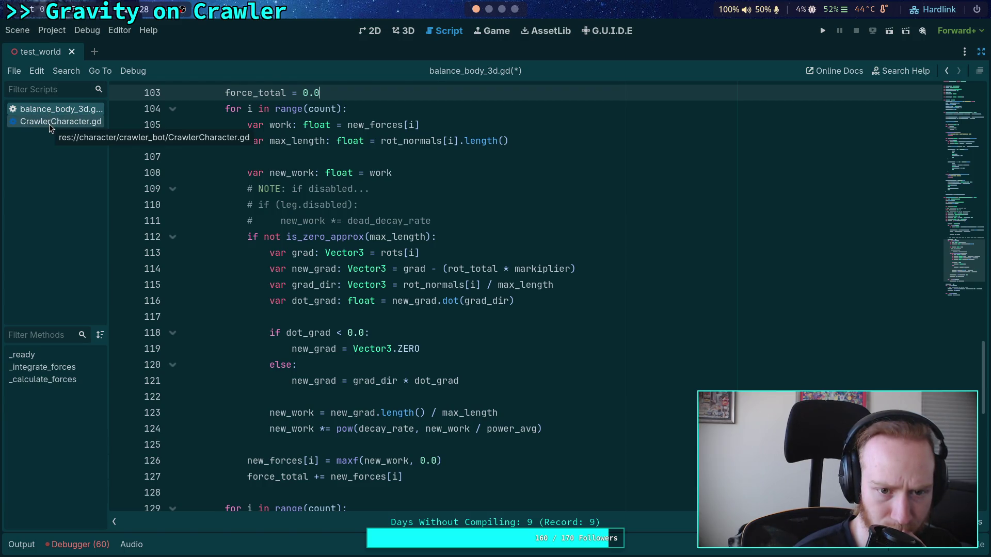
left_click_drag(487, 189, 491, 175)
key("BackSpace")
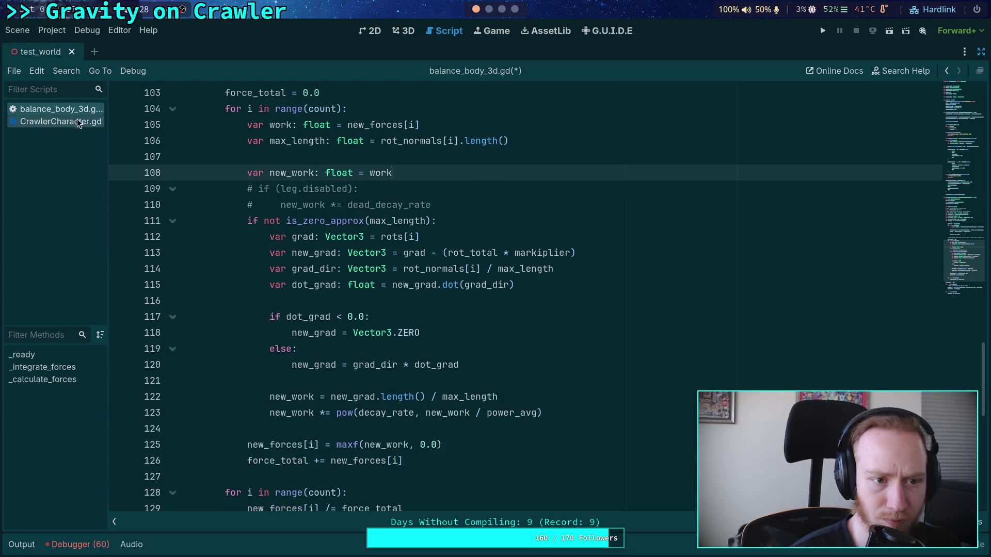
Step: Recheck the edited work loop against CrawlerCharacter.gd
left_click(78, 122)
left_click(70, 108)
left_click(70, 122)
left_click(70, 109)
left_click(70, 122)
left_click(64, 109)
left_click(62, 122)
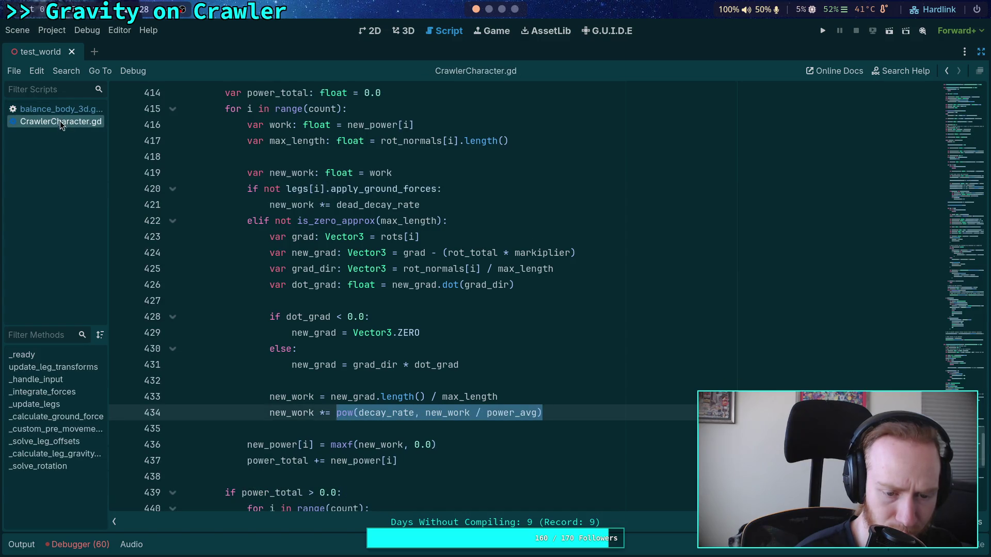
left_click(60, 115)
left_click(60, 122)
left_click(61, 112)
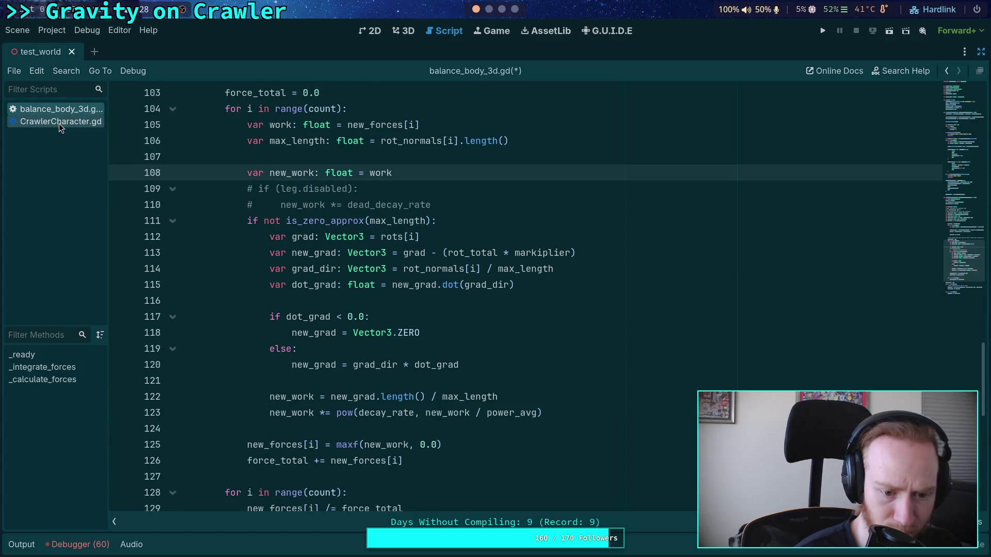
Step: Show CrawlerCharacter.gd at its it_step definition, just above the iteration loop
scroll(278, 212, "down", 6)
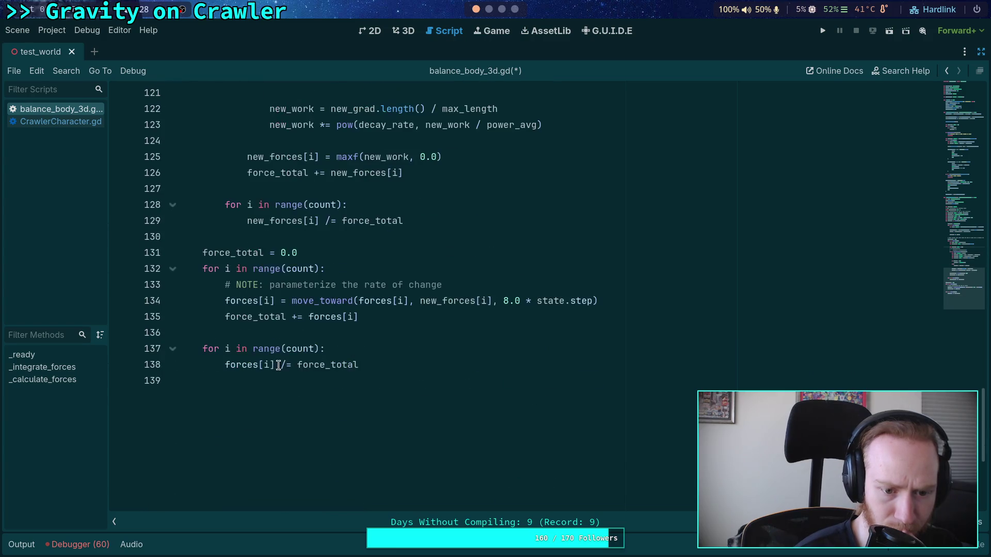
scroll(284, 358, "up", 1)
scroll(364, 418, "down", 1)
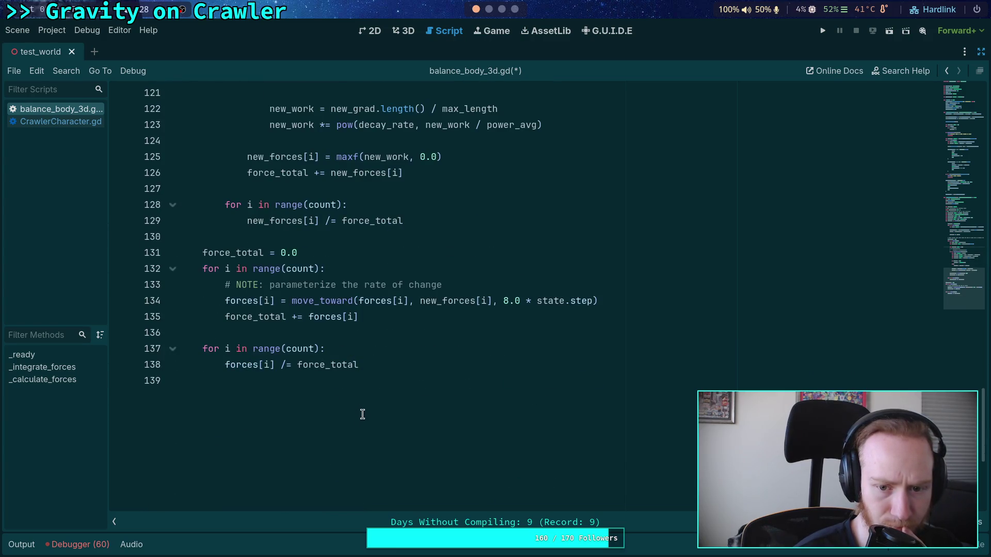
scroll(354, 391, "up", 2)
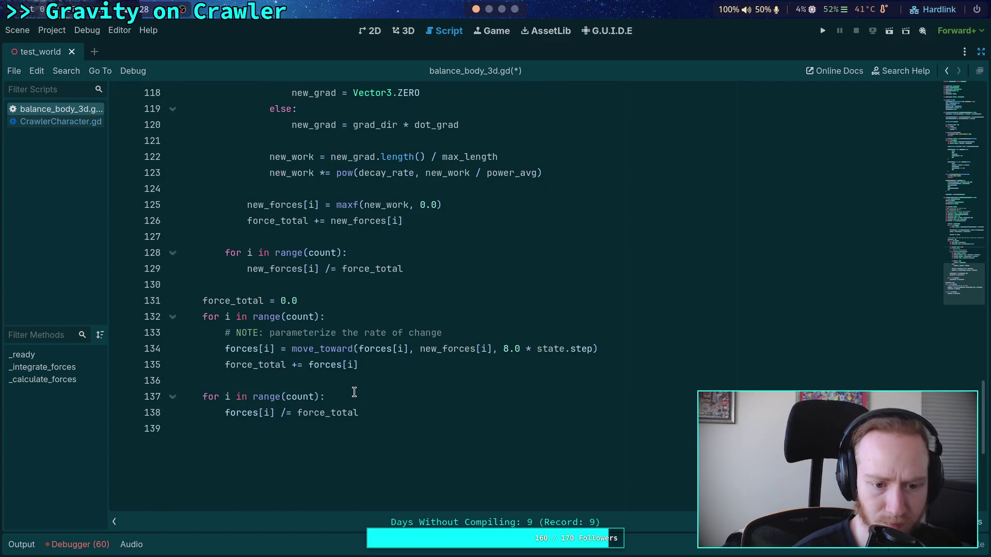
scroll(306, 308, "up", 9)
scroll(306, 307, "up", 4)
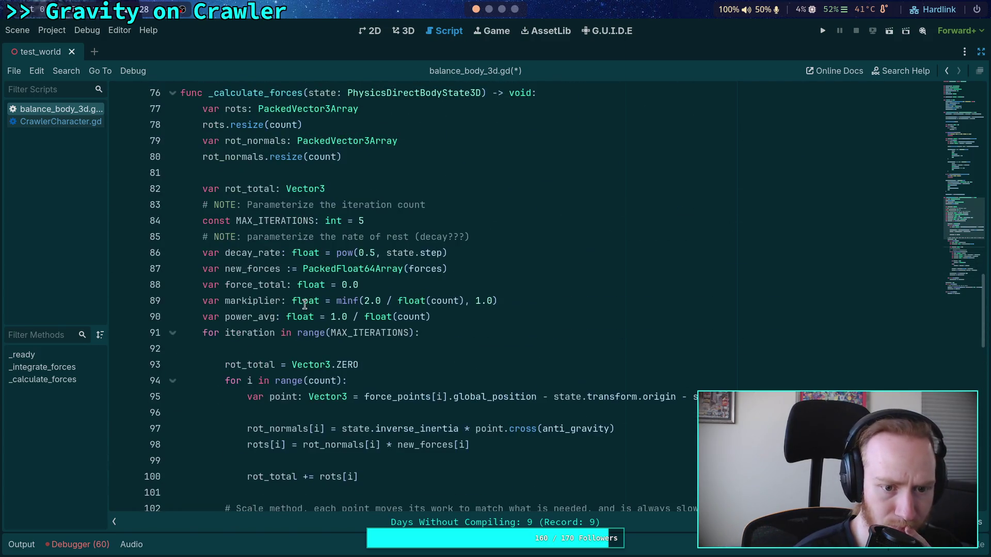
left_click(60, 121)
scroll(425, 280, "up", 5)
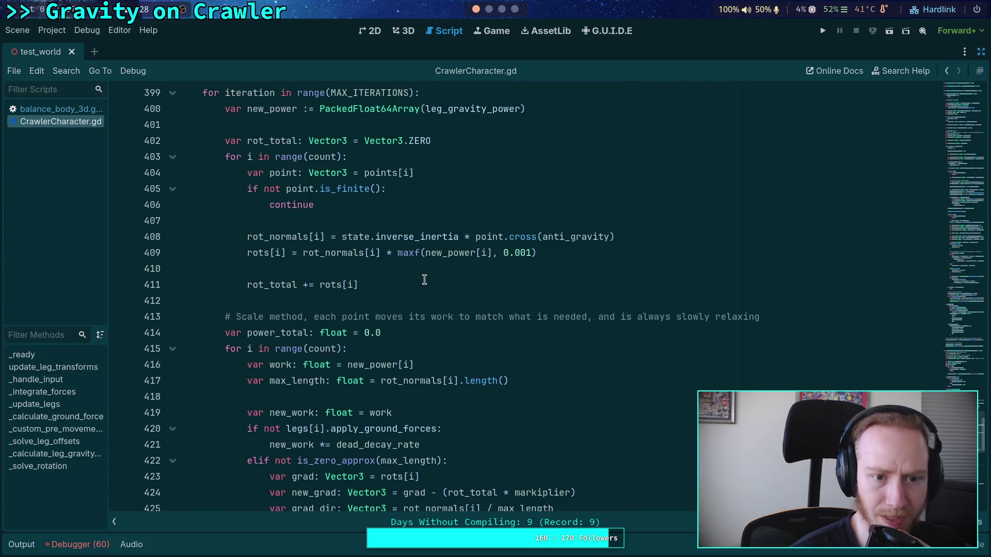
scroll(424, 280, "up", 5)
left_click(544, 322)
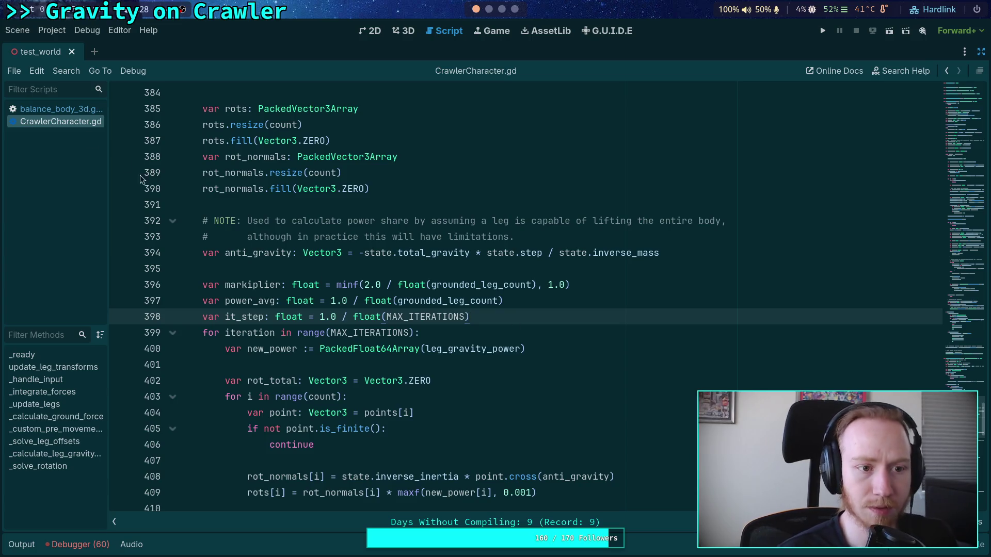
Step: Paste the it_step definition after the power_avg line and correct its indentation
left_click(60, 109)
left_click(508, 317)
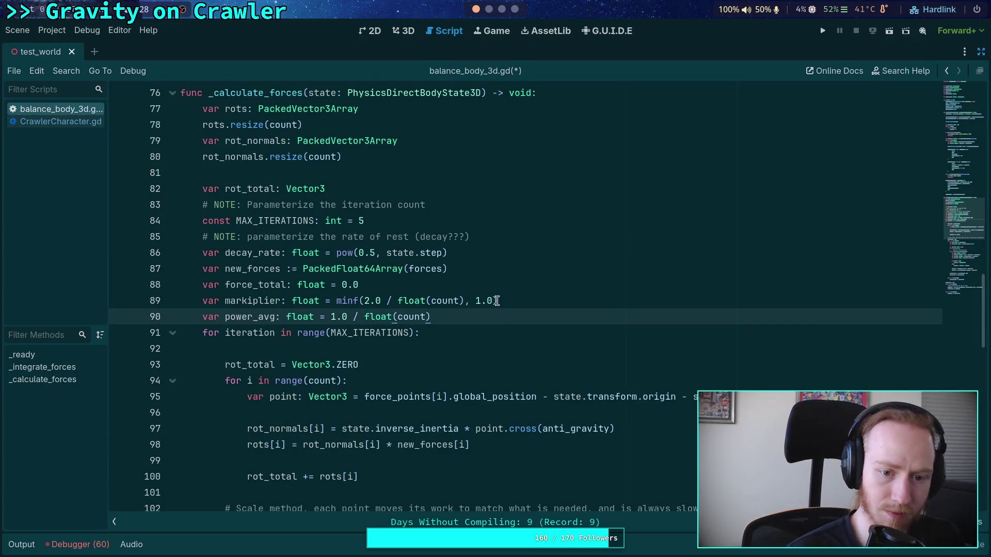
left_click(445, 285)
key("Return")
left_click(459, 333)
key("Return")
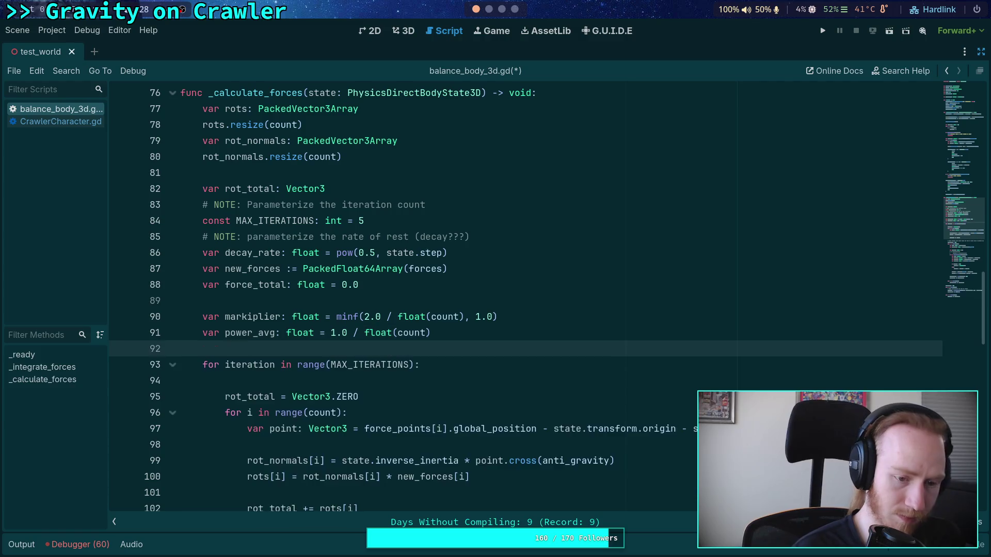
type("var it_step: float = 1.0 / float(MAX_ITERATIONS)")
left_click(379, 351)
key("shift+Tab")
Step: Check the new it_step line against CrawlerCharacter.gd
left_click(59, 123)
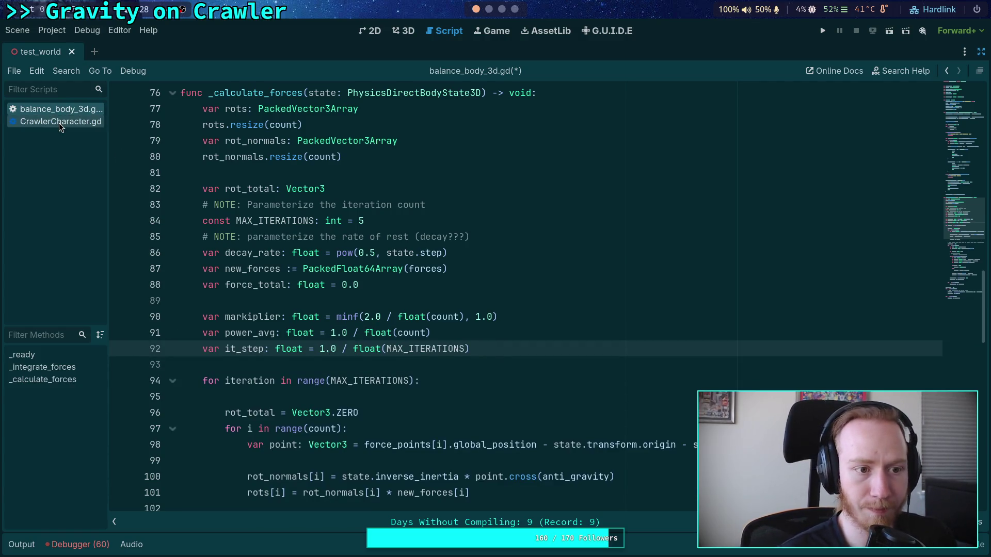
left_click(64, 111)
triple_click(255, 355)
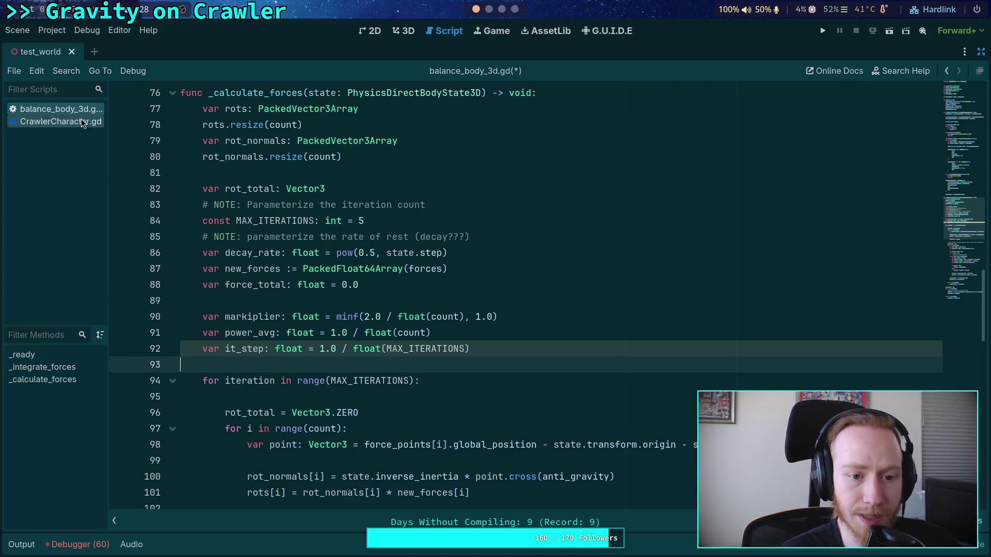
left_click(56, 123)
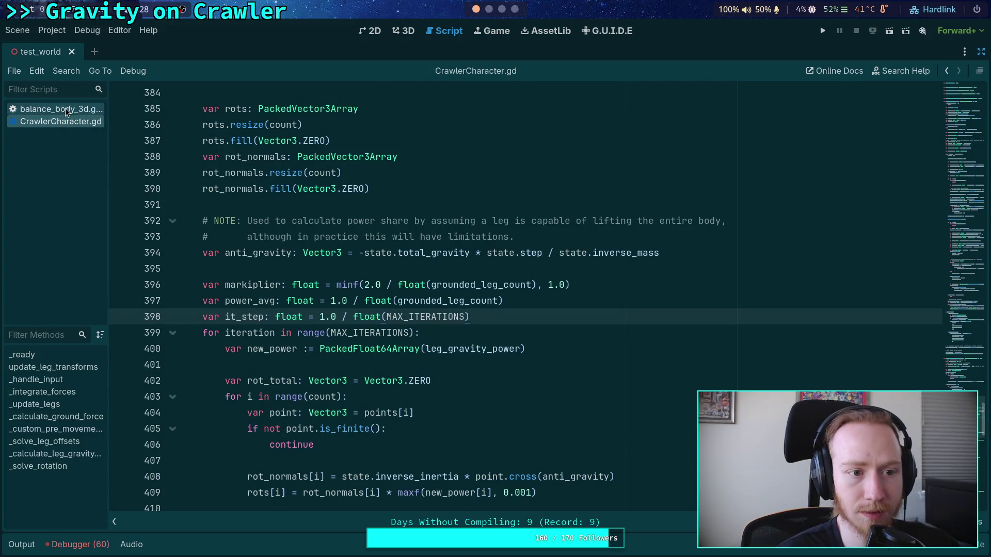
left_click(65, 109)
Step: Move the new_forces and force_total lines inside the iteration loop
double_click(243, 252)
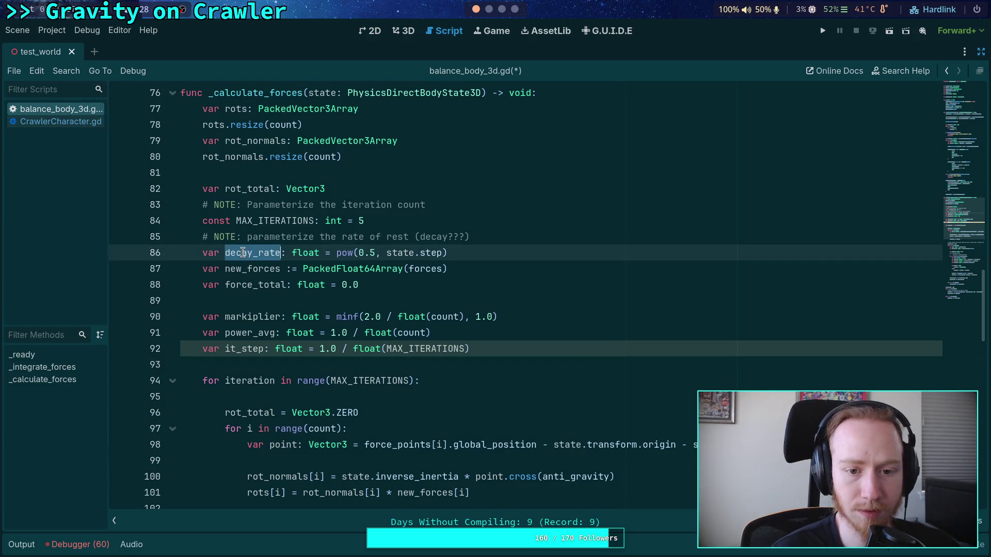
left_click(193, 268)
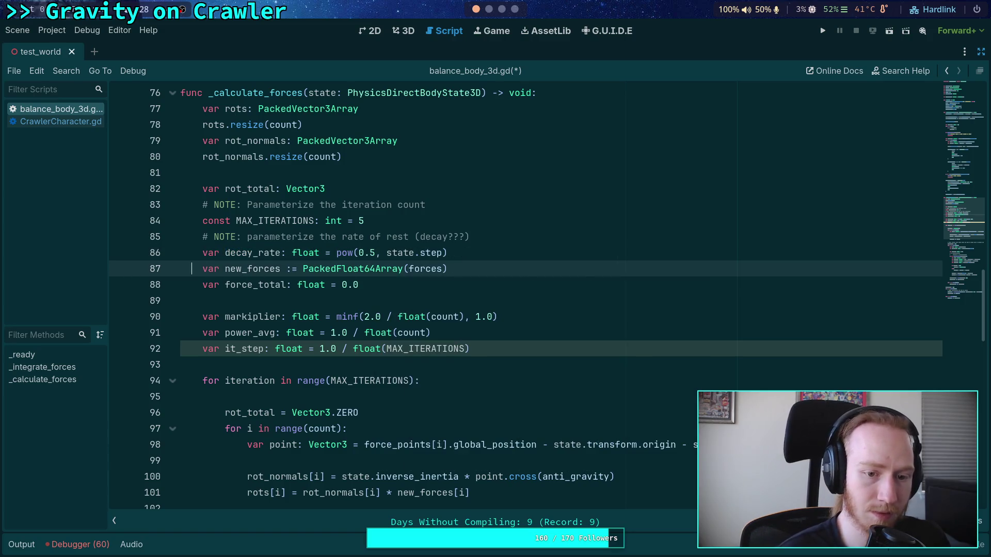
key("shift+Down")
key("alt+Down")
key("alt+Down")
key("alt+Down")
key("Tab")
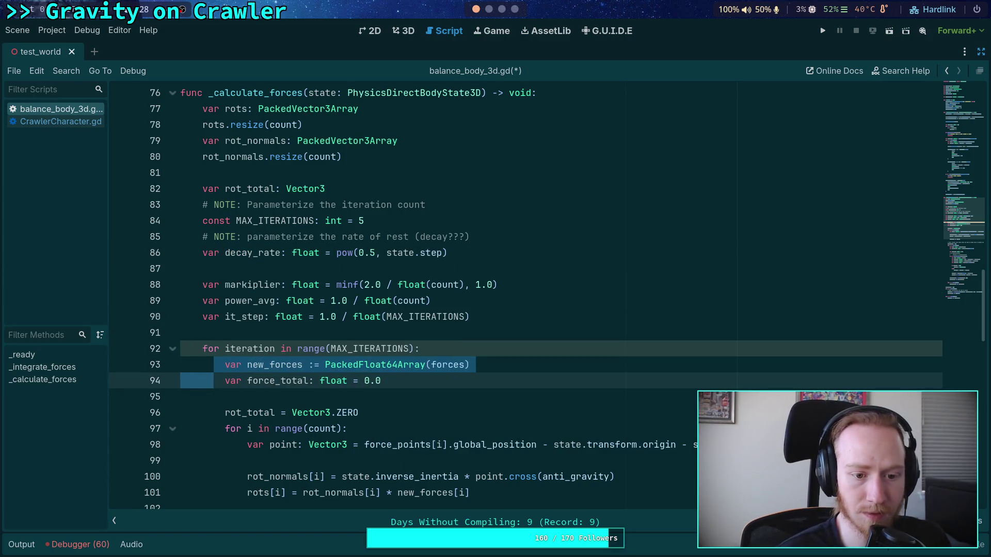
left_click(298, 319)
Step: Find CrawlerCharacter.gd's rots.fill line for reference
left_click(66, 120)
left_click(70, 109)
left_click(64, 122)
left_click(62, 113)
left_click(59, 121)
left_click(383, 143)
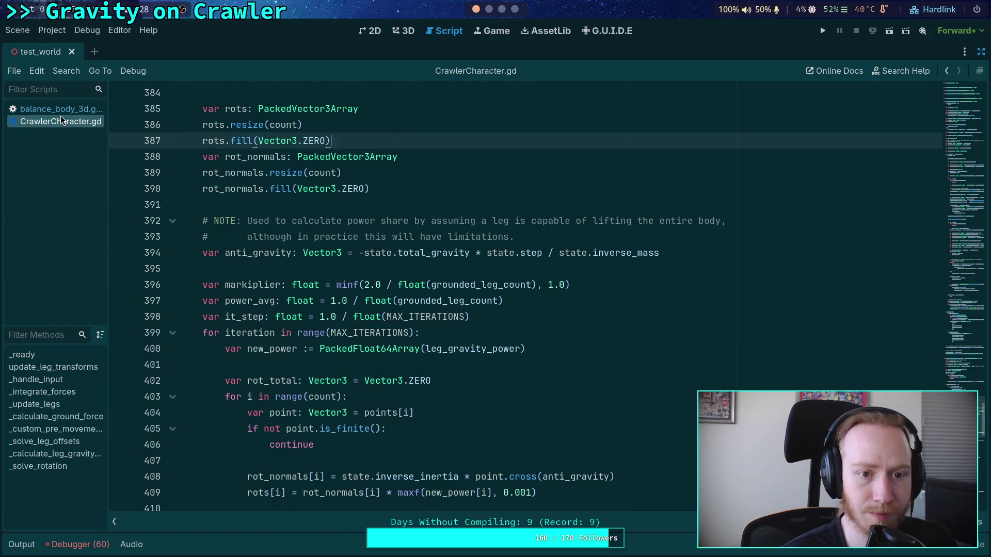
Step: Add rots.fill(Vector3.ZERO) right after the rots.resize line in balance_body_3d.gd
left_click(70, 111)
left_click(396, 128)
key("Return")
type("rots.fill(Vector3.ZERO)")
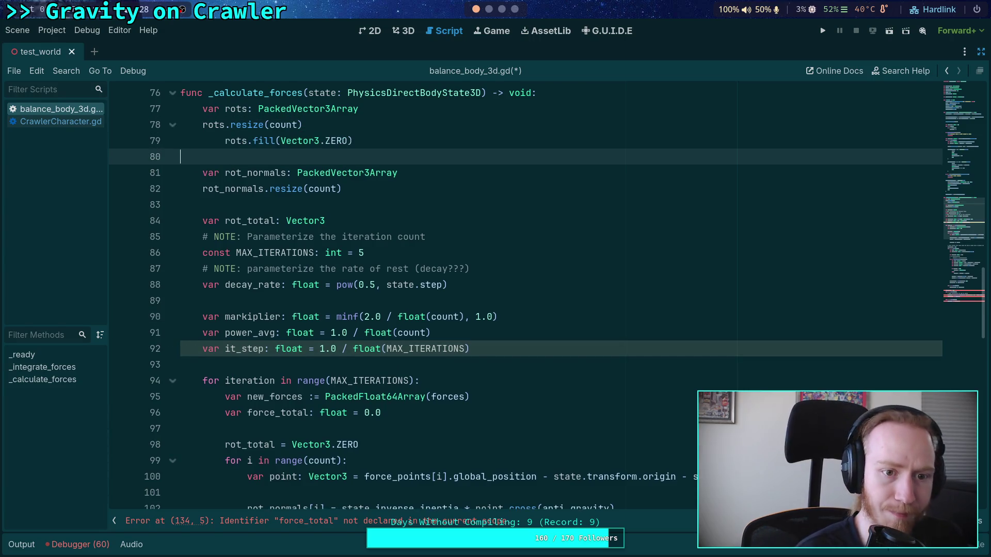
left_click(334, 144)
key("shift+Tab")
key("Delete")
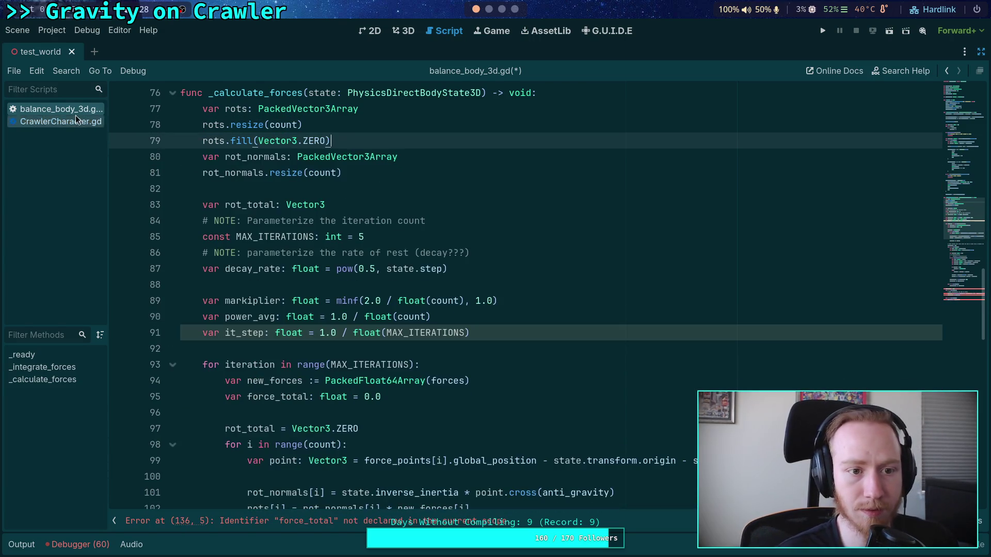
Step: Insert the rot_normals zero-fill line below the rot_normals resize on line 81
left_click(57, 120)
left_click(308, 189)
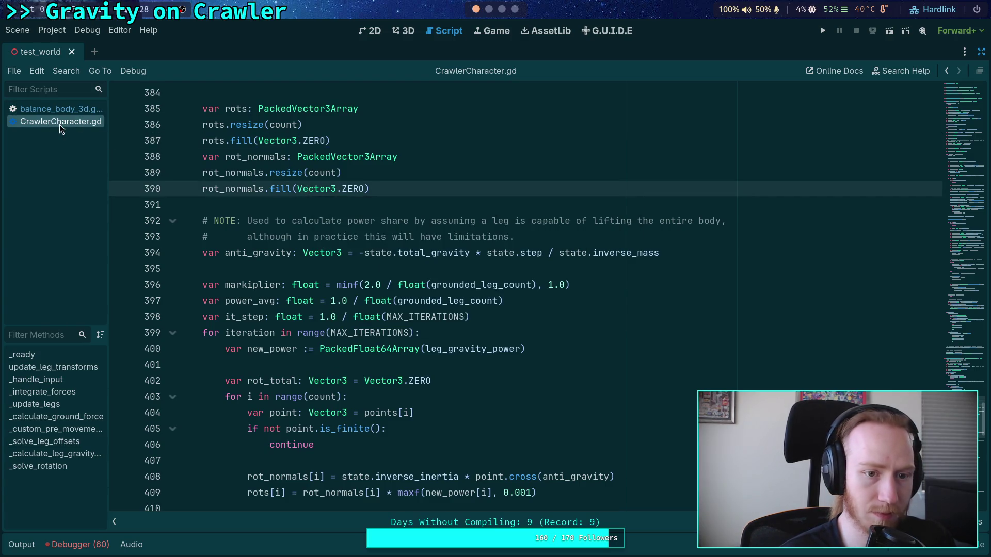
left_click(60, 109)
left_click(385, 173)
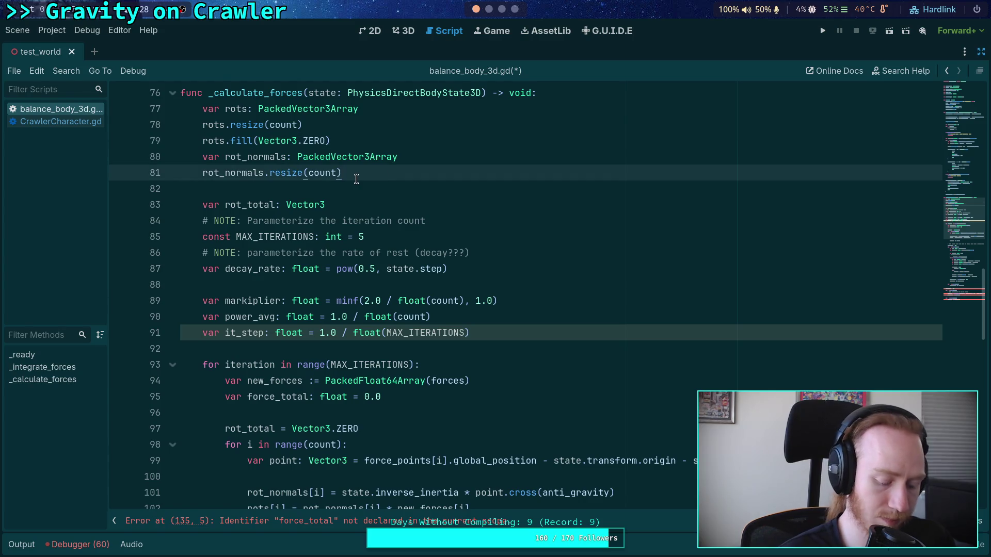
left_click(332, 189)
type("rot_normals.fill(Vector3.ZERO)")
Step: Move the MAX_ITERATIONS constant to the top of _calculate_forces
left_click(57, 121)
left_click(59, 109)
left_click(58, 120)
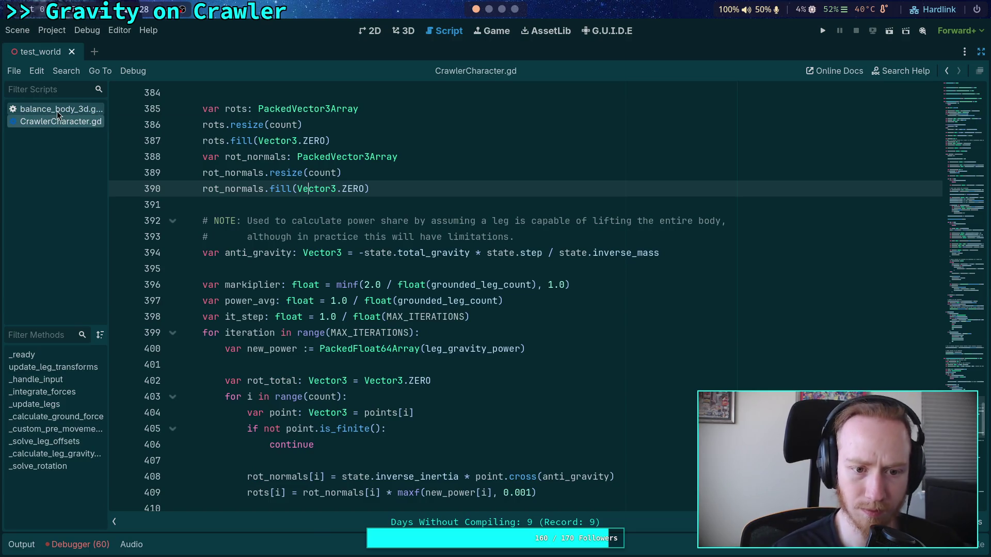
left_click(57, 109)
left_click(57, 121)
scroll(338, 186, "up", 5)
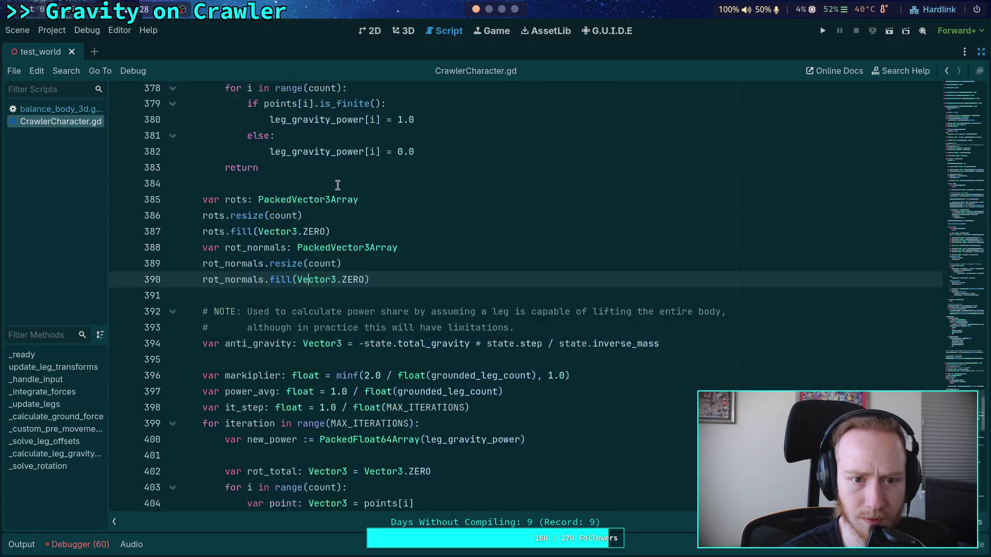
left_click(79, 110)
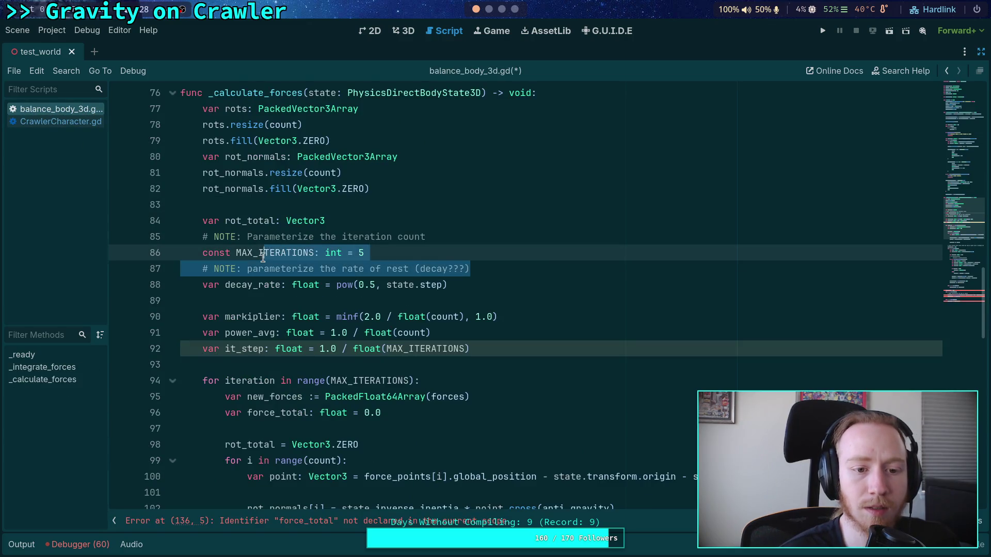
left_click_drag(367, 253, 201, 236)
scroll(398, 258, "up", 2)
key("alt+Up")
key("alt+Up")
key("alt+Up")
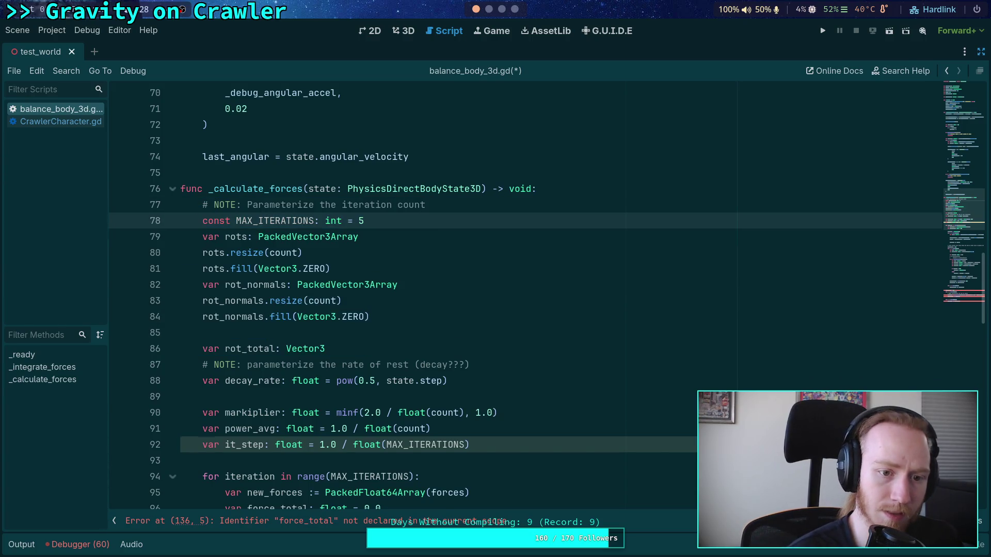
Step: Move the decay-rate note and decay_rate line up under MAX_ITERATIONS
key("Return")
left_click(448, 391)
left_click(411, 354)
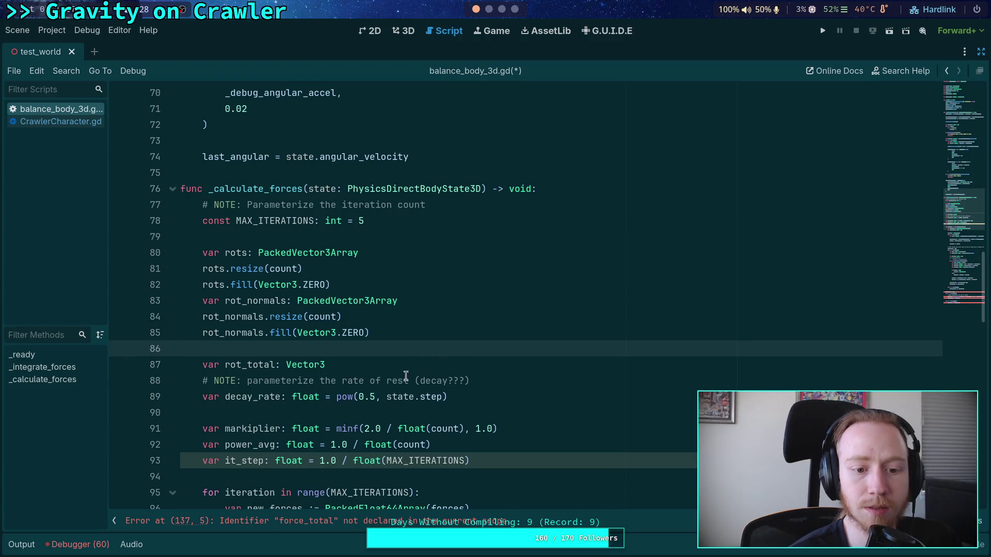
left_click(71, 121)
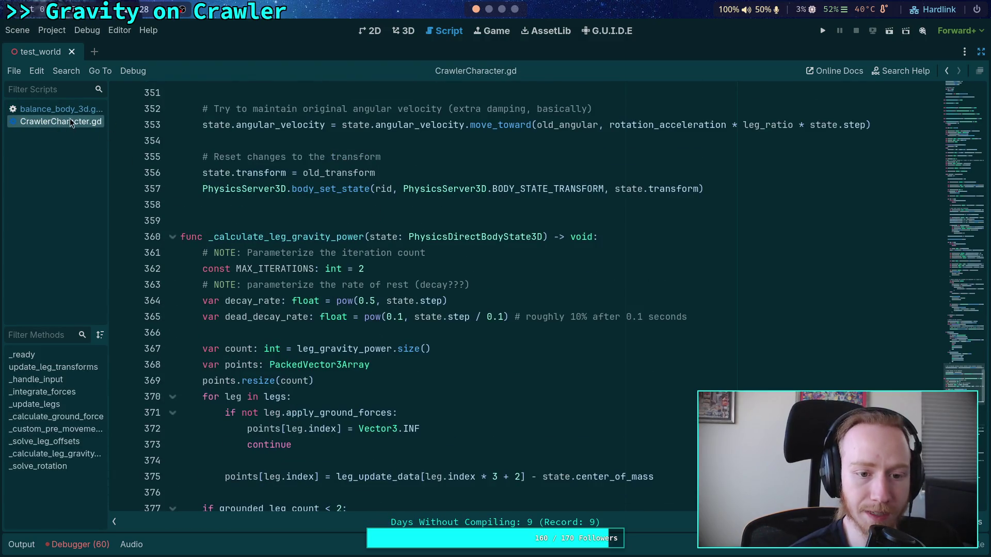
left_click(46, 109)
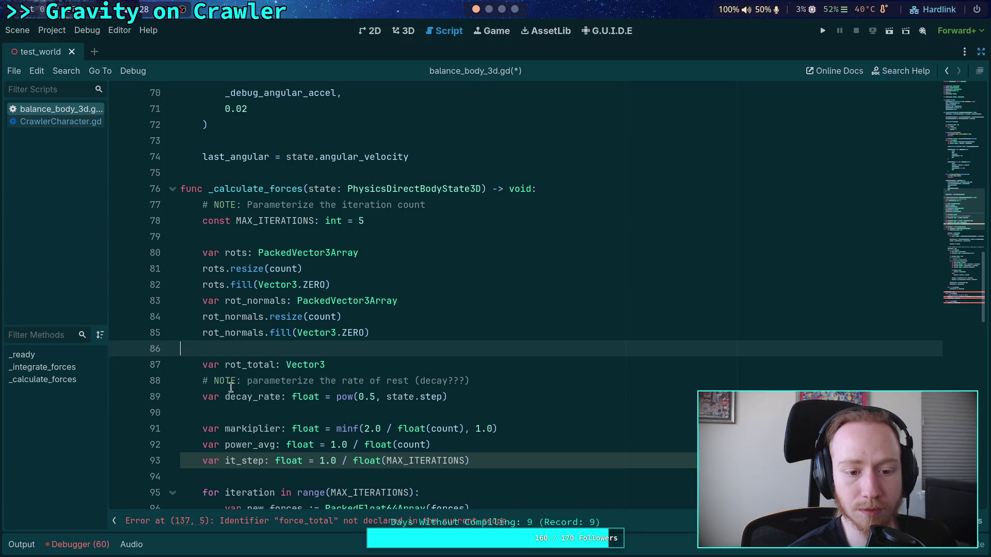
left_click_drag(236, 381, 248, 399)
key("alt+Up")
key("alt+Up")
key("alt+Up")
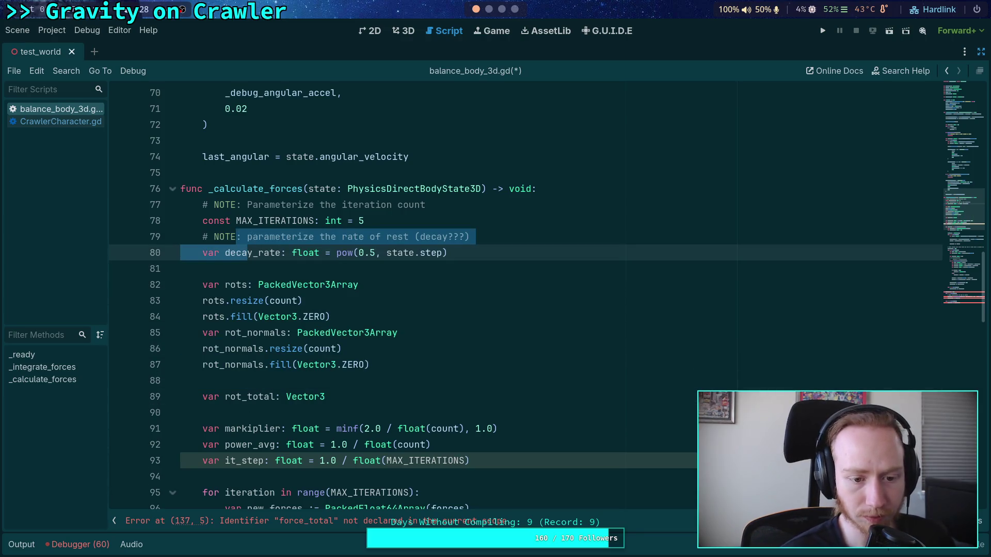
left_click(355, 429)
Step: Move the rot_total declaration into the iteration loop, merged with its Vector3.ZERO reset
left_click(57, 121)
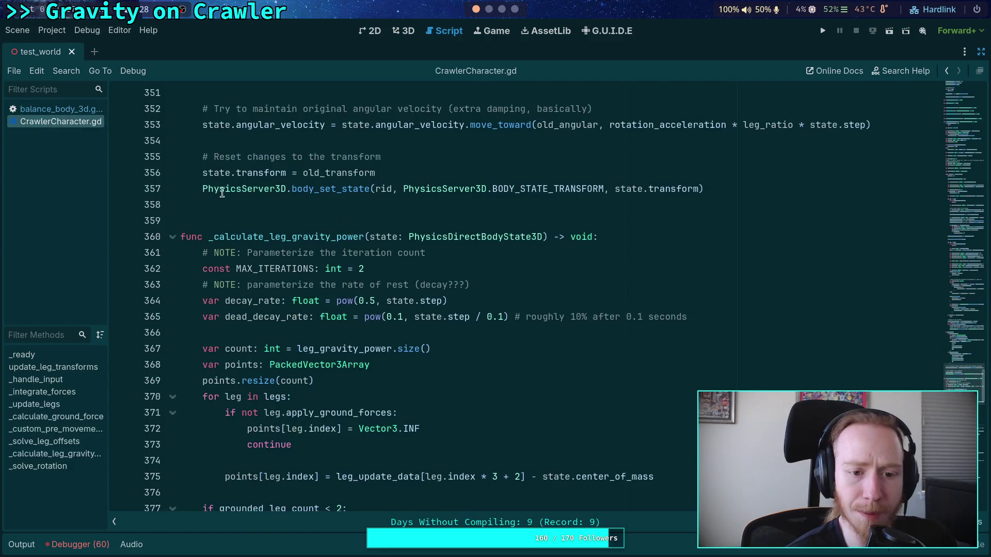
scroll(411, 279, "down", 11)
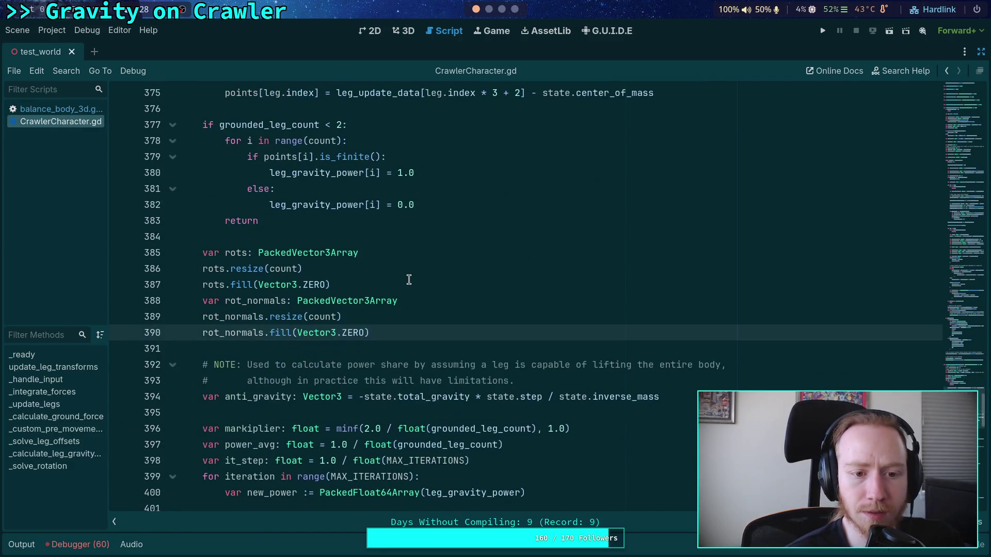
scroll(386, 294, "down", 1)
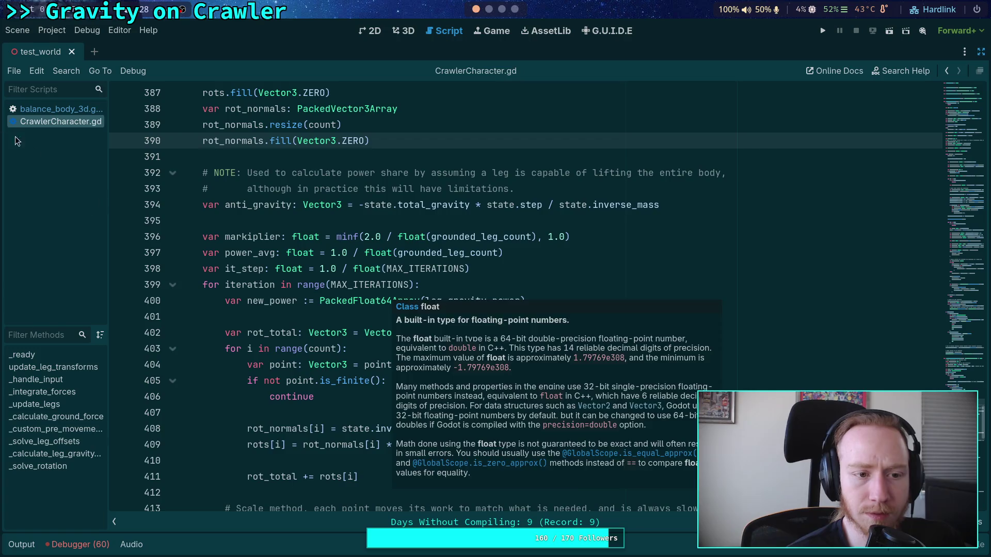
left_click(57, 108)
scroll(536, 322, "down", 5)
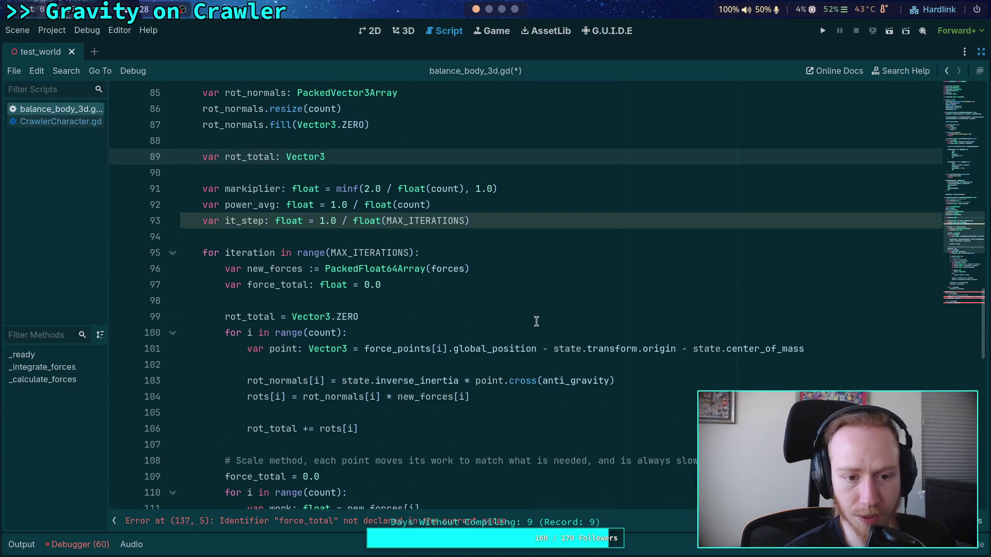
key("alt+Down")
key("alt+Down")
key("alt+Down")
key("Tab")
key("BackSpace")
key("Home")
key("Tab")
left_click_drag(276, 317, 347, 301)
key("BackSpace")
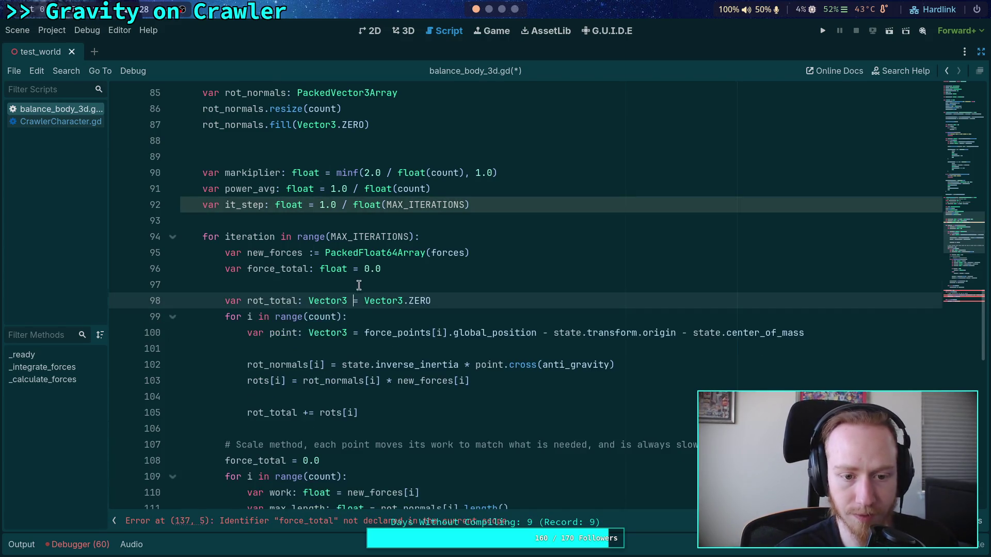
left_click(348, 280)
Step: Delete the extra blank line after the rot_normals fill on line 87
scroll(274, 236, "up", 2)
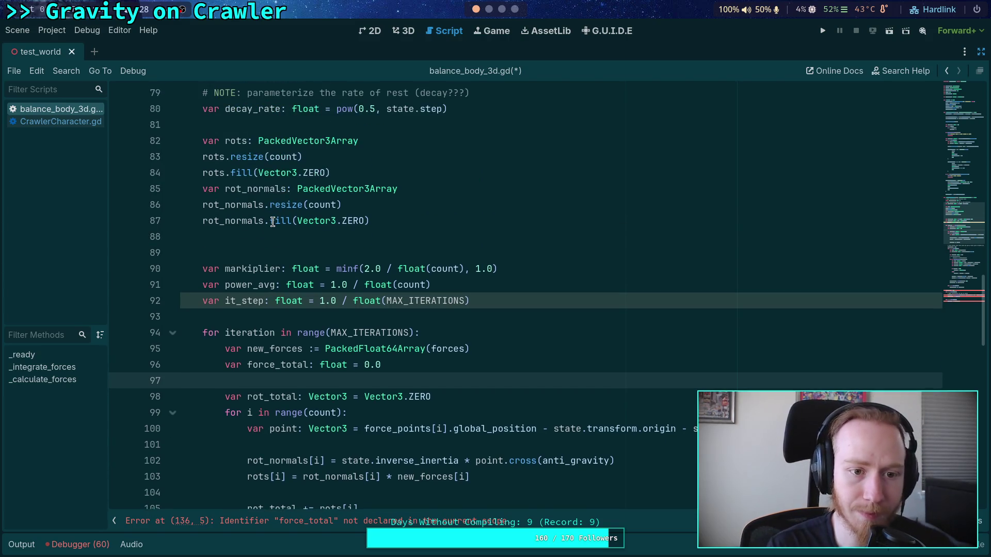
scroll(277, 206, "up", 2)
left_click(220, 333)
key("BackSpace")
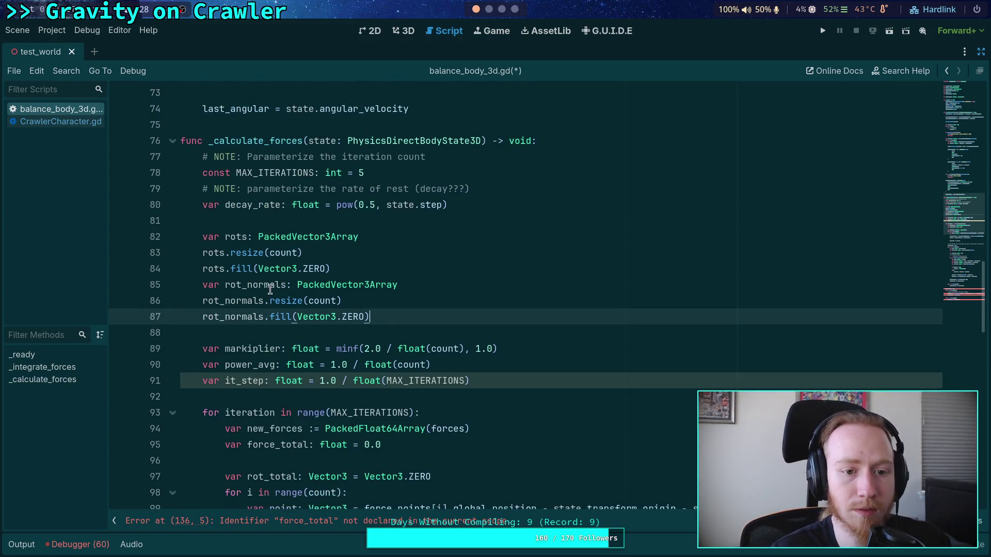
scroll(216, 244, "down", 2)
Step: Move the force_total declaration below its reset and delete the redundant reset line
left_click(69, 124)
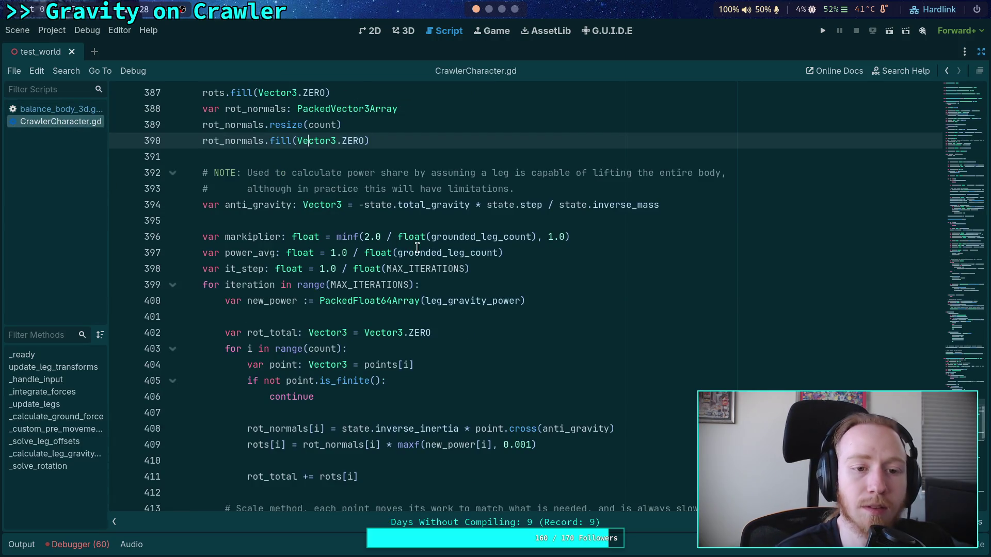
scroll(349, 292, "down", 3)
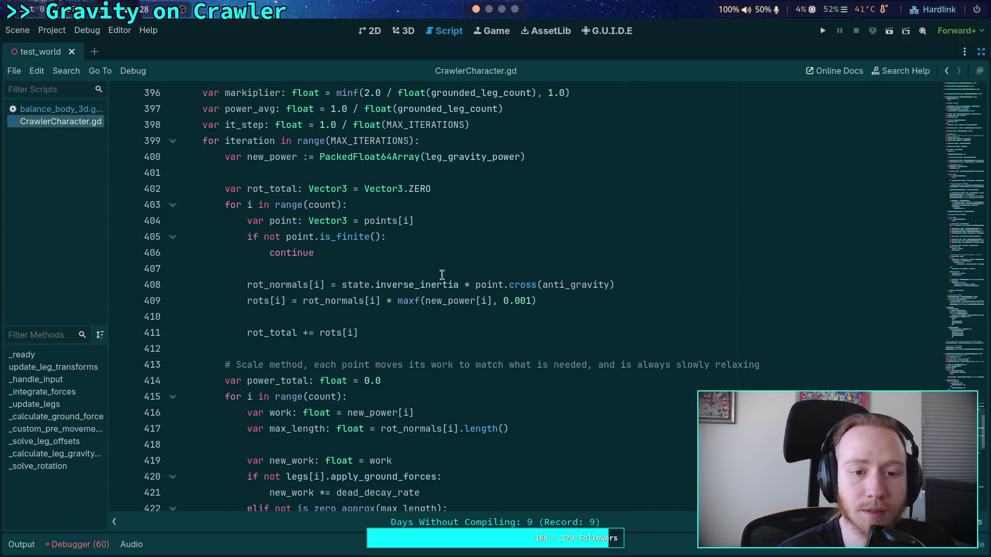
left_click(69, 110)
left_click(306, 331)
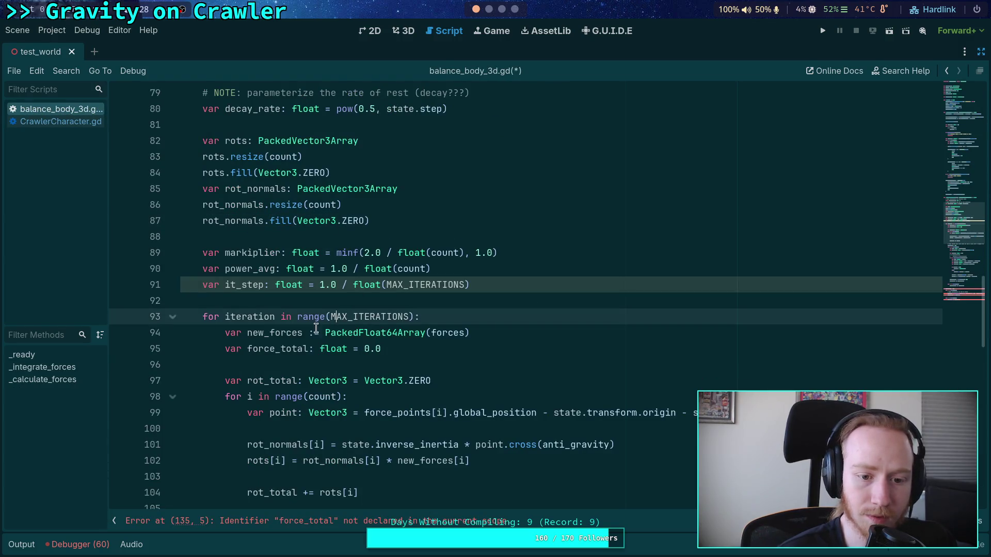
scroll(307, 330, "down", 1)
left_click(264, 300)
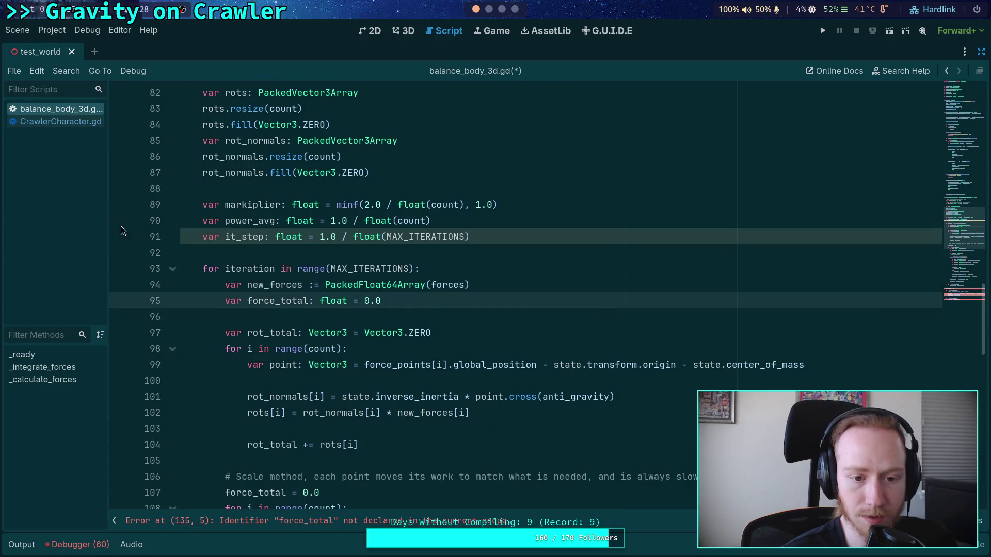
left_click(59, 123)
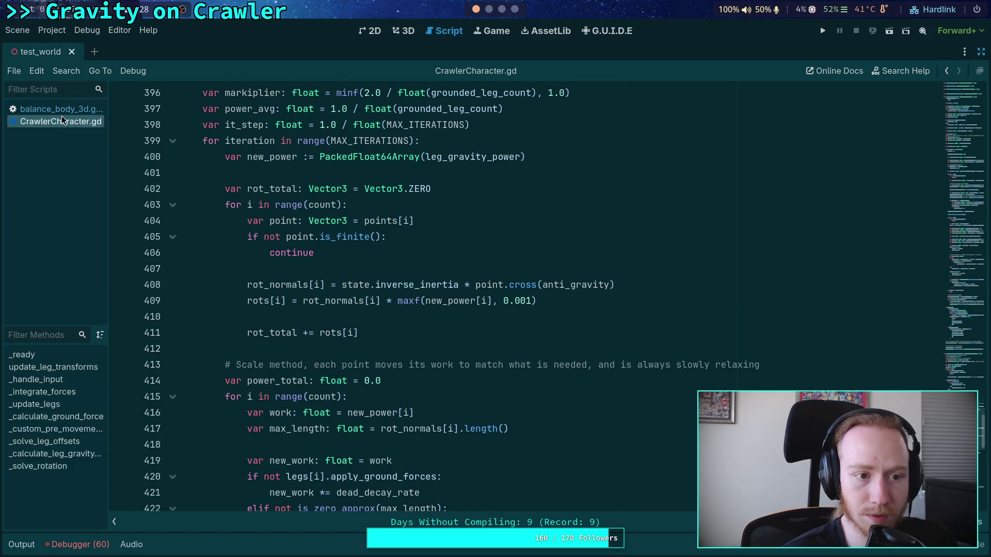
left_click(61, 109)
scroll(516, 294, "down", 3)
key("alt+Down")
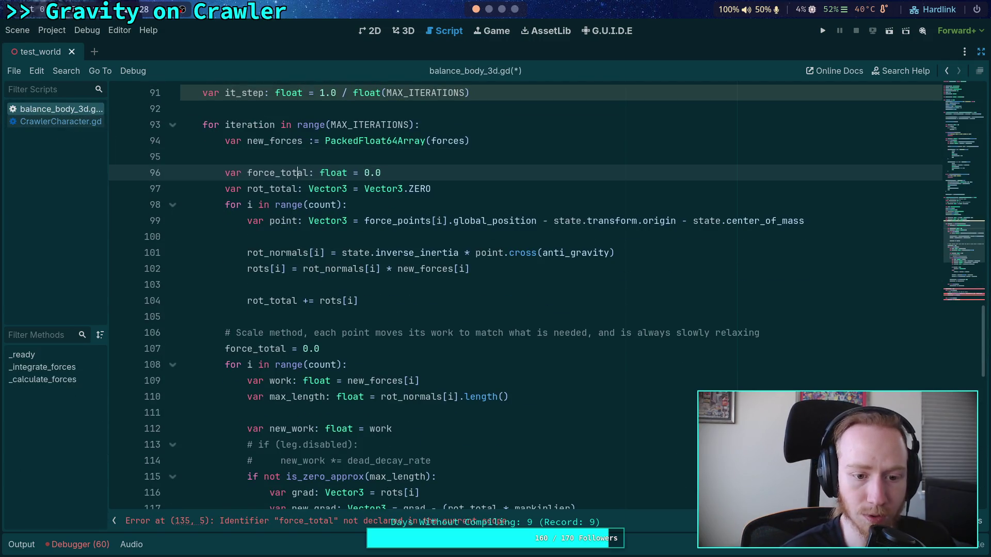
key("alt+Down")
key("alt+Down")
key("alt+Down")
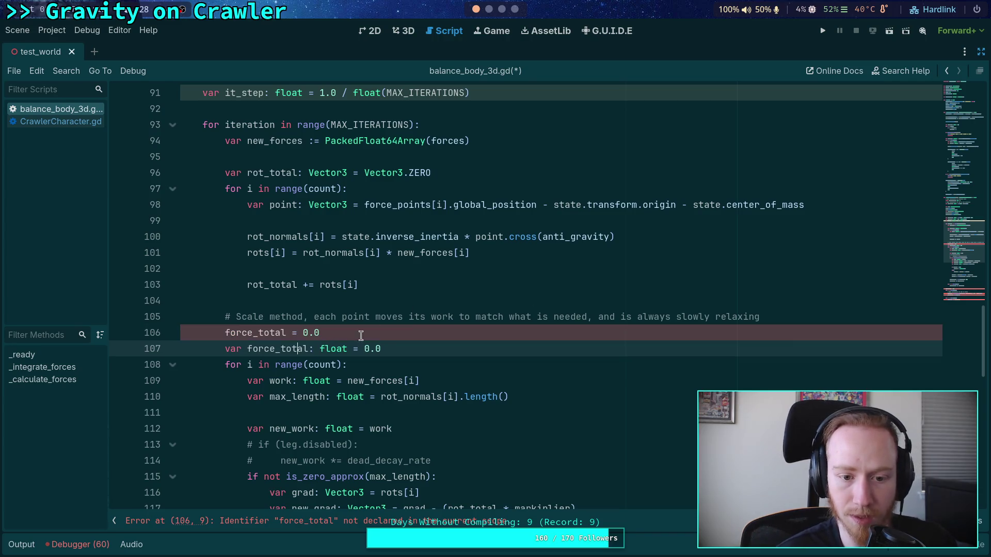
triple_click(361, 336)
key("BackSpace")
key("BackSpace")
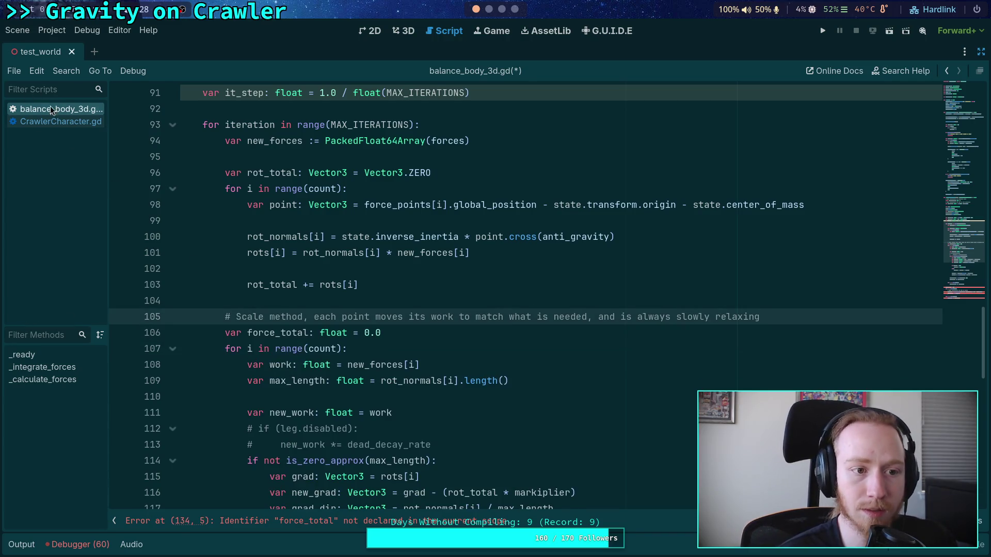
Step: Compare the force-scaling loop with CrawlerCharacter.gd, with the caret at blank line 110
left_click(53, 119)
left_click(54, 112)
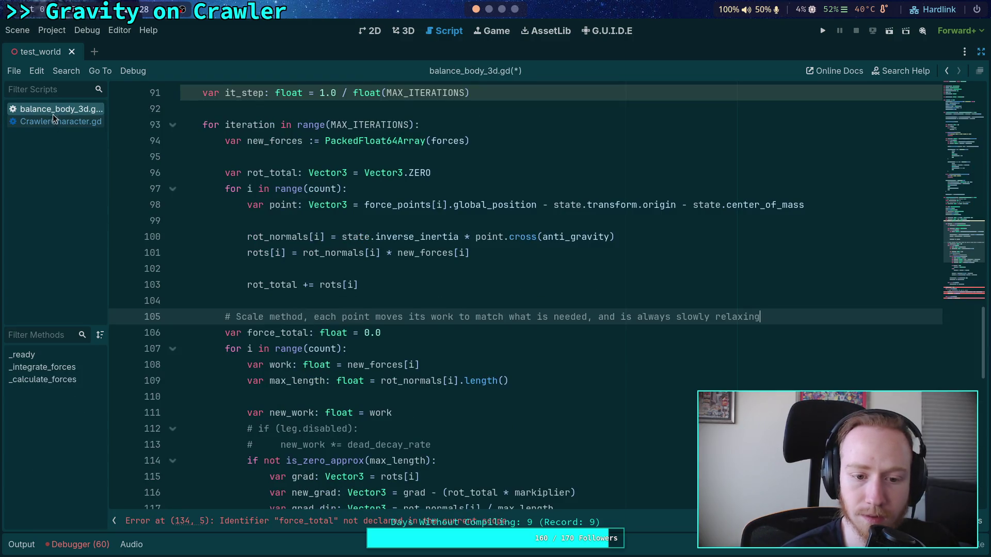
left_click(53, 122)
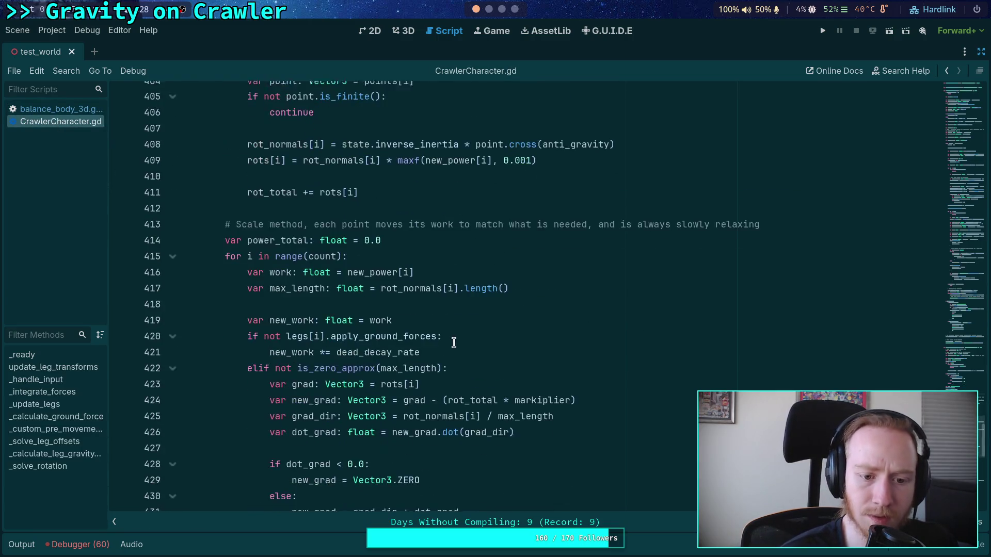
scroll(459, 330, "down", 2)
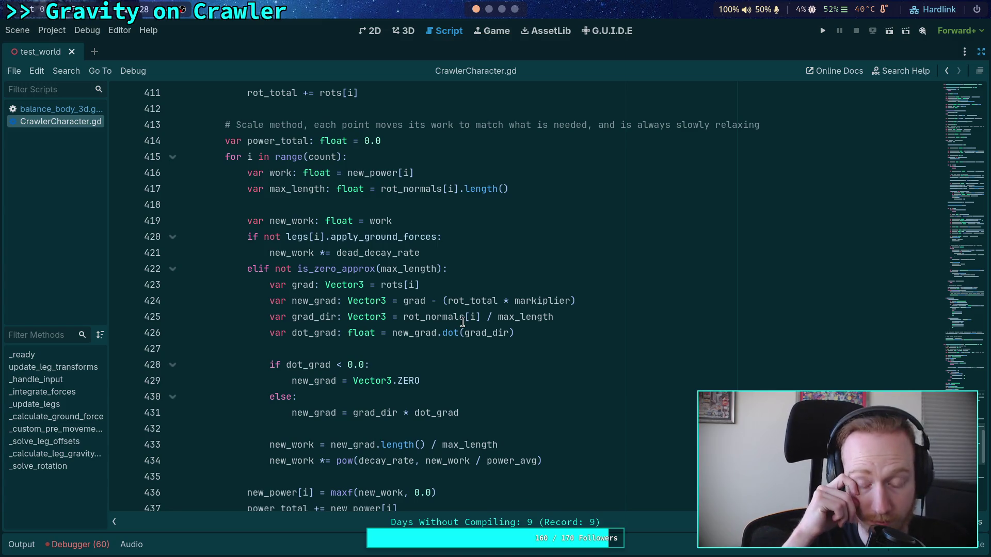
left_click(51, 109)
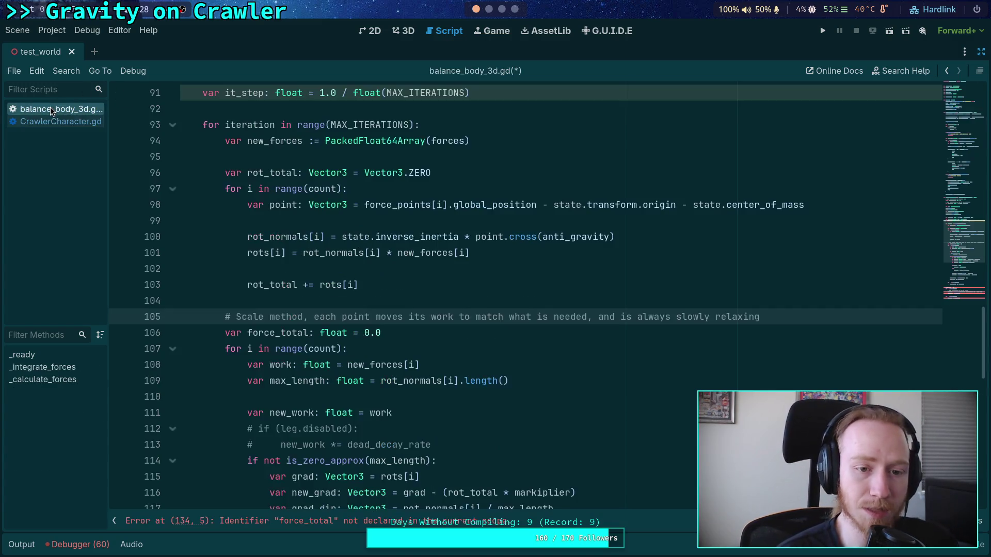
scroll(411, 280, "down", 3)
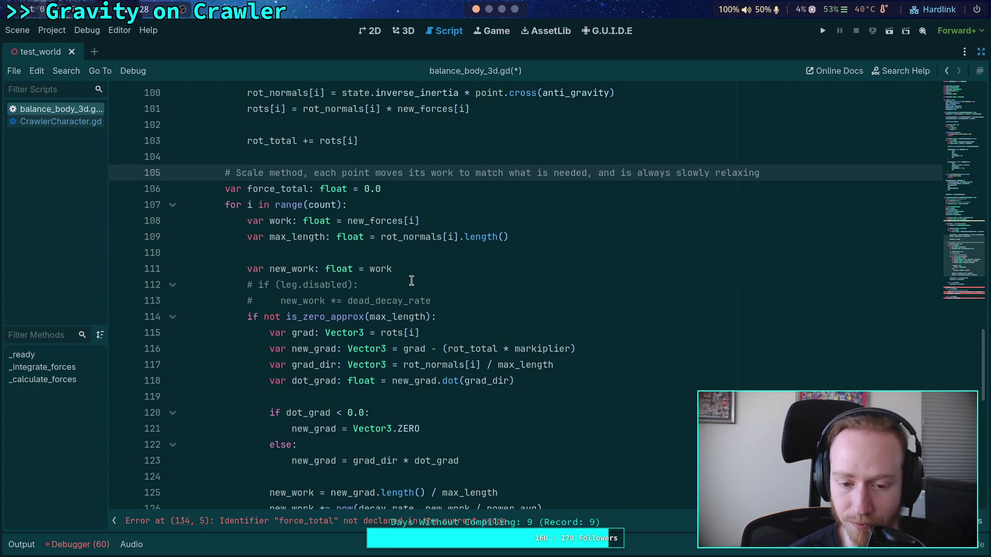
left_click(423, 259)
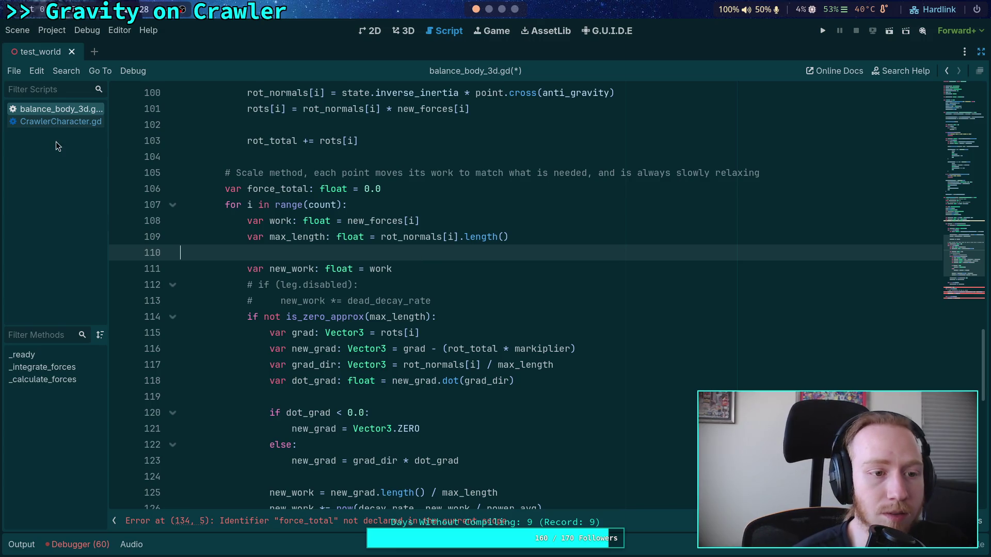
left_click(54, 120)
left_click(54, 109)
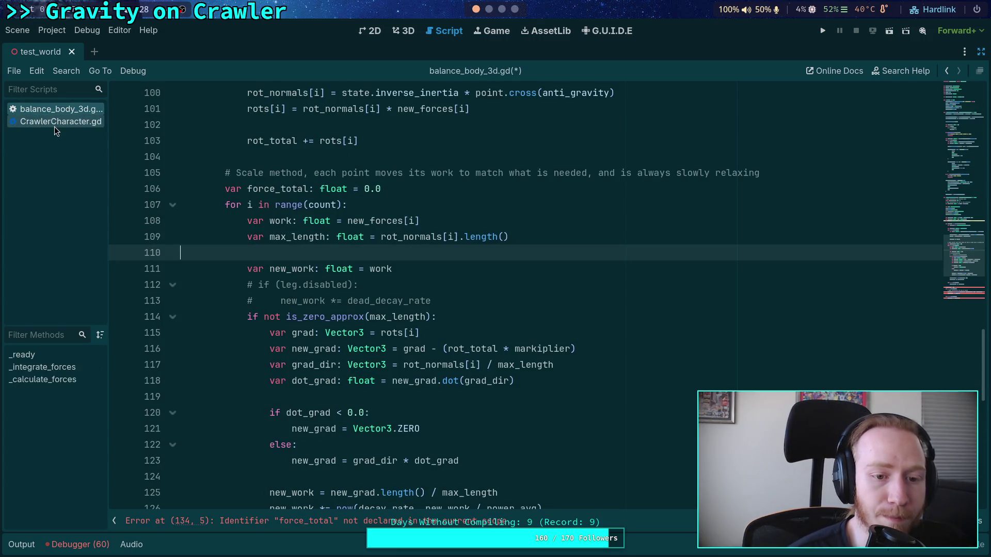
left_click(55, 124)
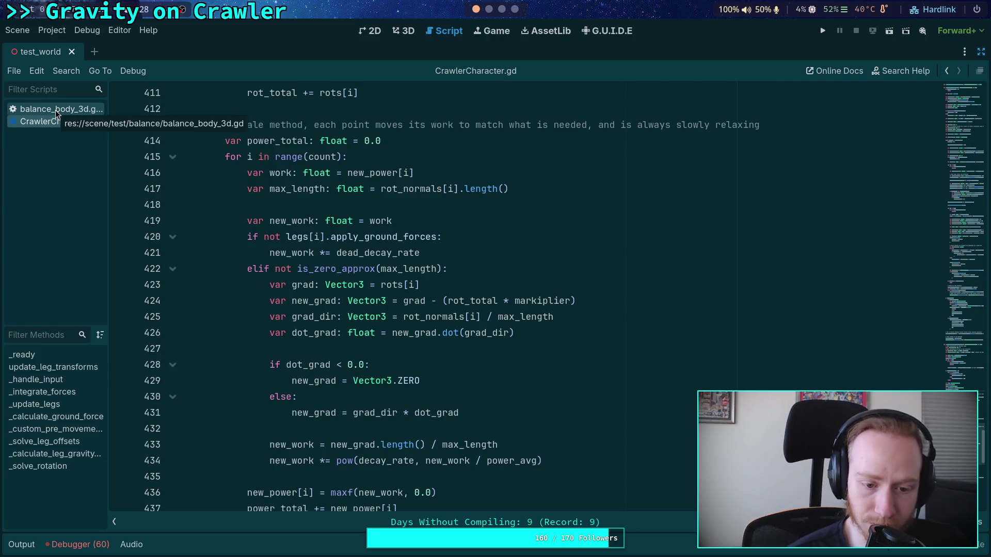
left_click(55, 112)
scroll(231, 250, "down", 5)
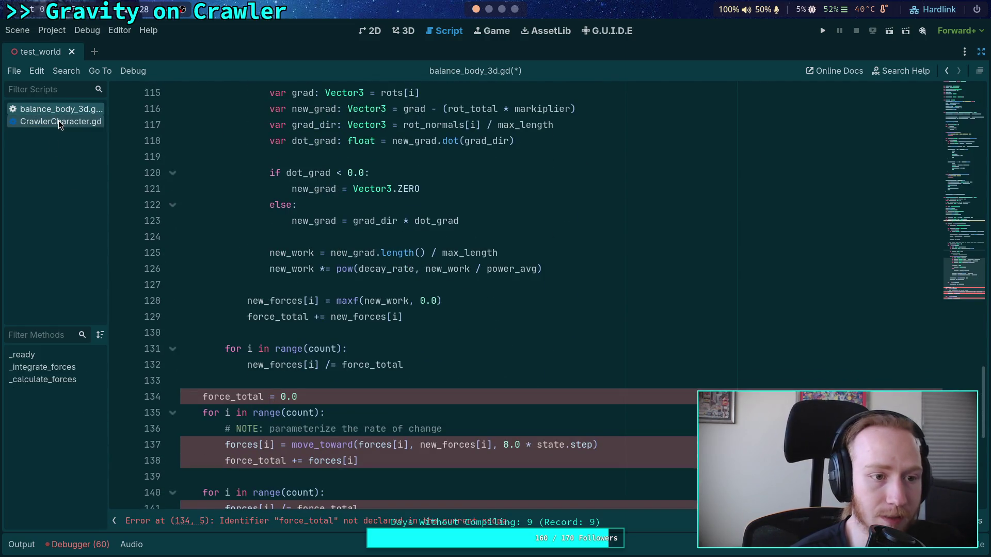
Step: Copy the 'if power_total > 0.0' guard block from CrawlerCharacter.gd
left_click(58, 123)
scroll(286, 280, "down", 3)
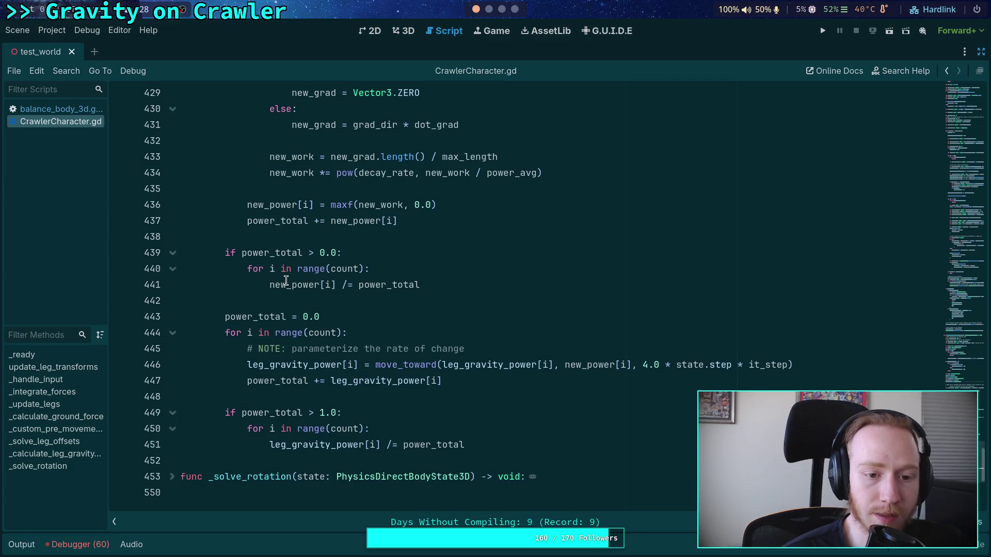
left_click_drag(443, 287, 189, 254)
left_click(451, 285)
left_click_drag(451, 285, 186, 253)
right_click(241, 254)
left_click(258, 307)
Step: In balance_body_3d.gd, add a force_total guard line above the new_forces divide loop
left_click(52, 109)
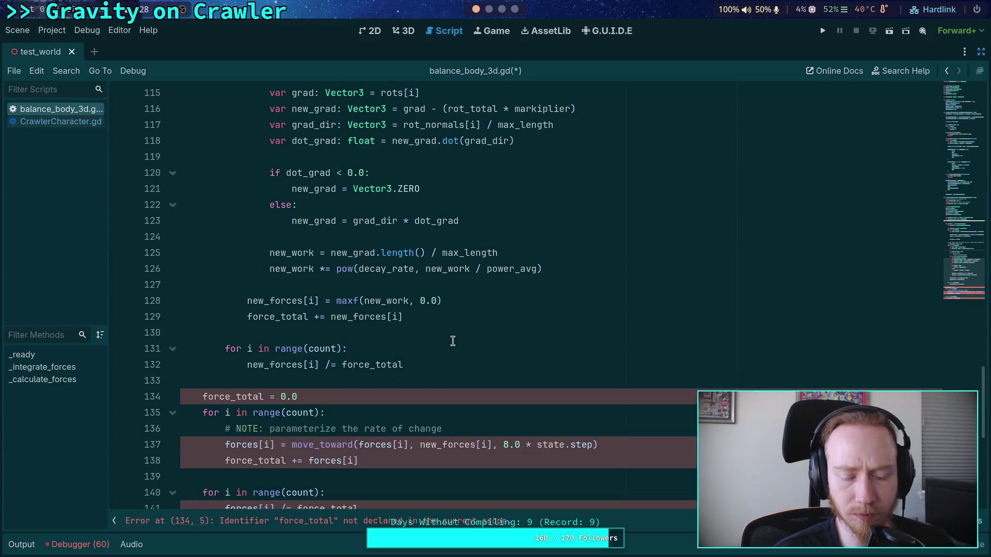
scroll(453, 338, "down", 1)
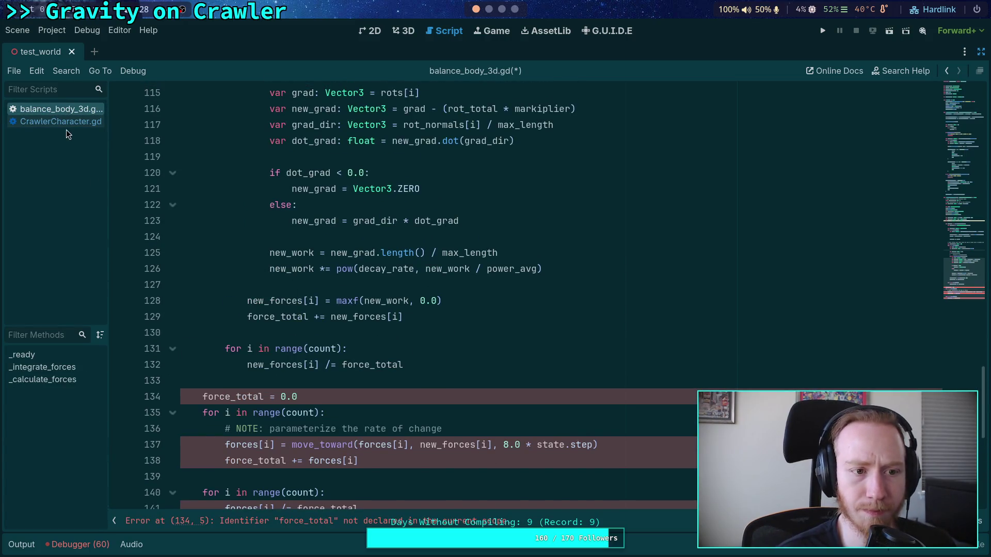
left_click(67, 119)
left_click(68, 110)
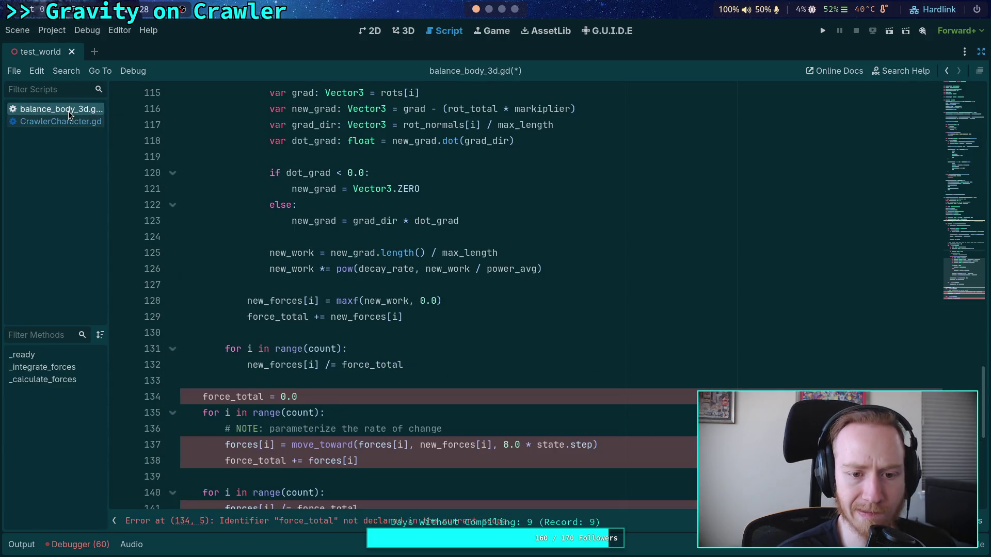
left_click(375, 336)
key("Return")
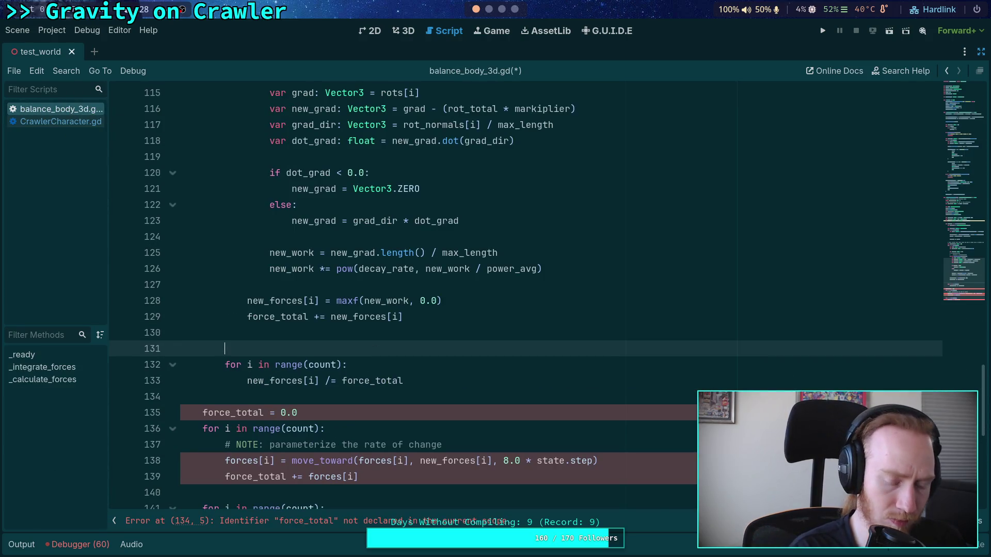
type("if force_total > 0.0:")
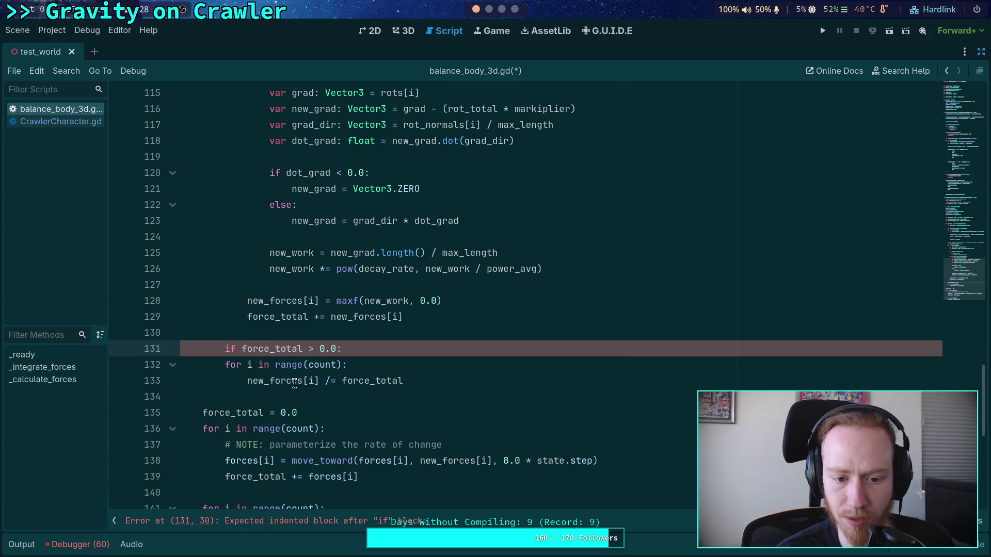
Step: Indent the divide loop (lines 132–133) and the move_toward block (135–142) one level deeper
left_click_drag(291, 380, 275, 364)
key("Tab")
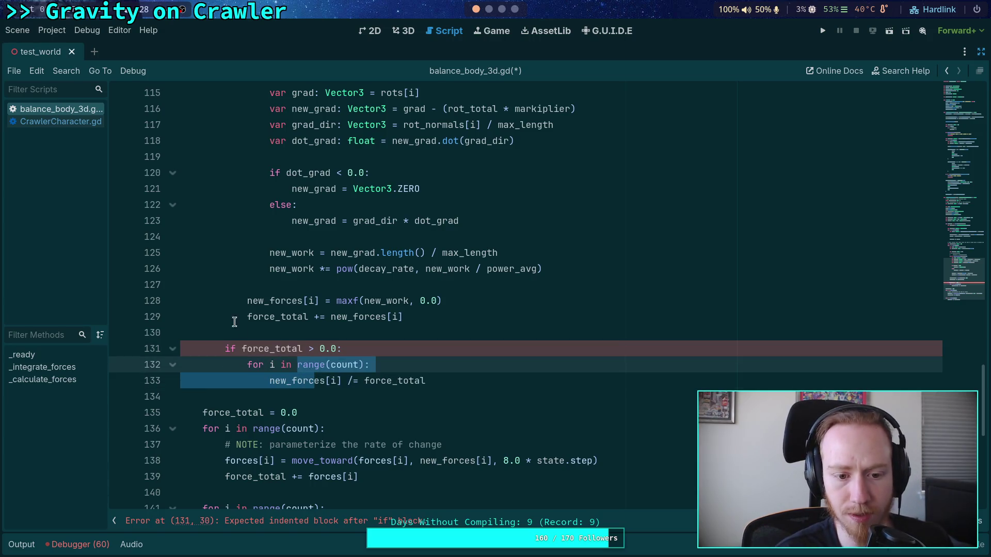
left_click(51, 121)
left_click(61, 110)
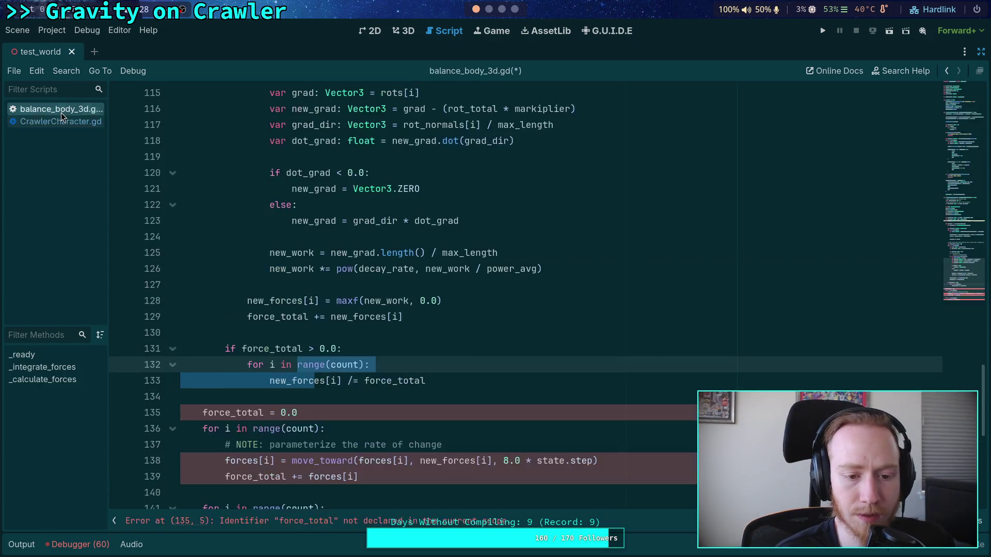
scroll(326, 316, "down", 2)
left_click_drag(217, 320, 238, 428)
key("Tab")
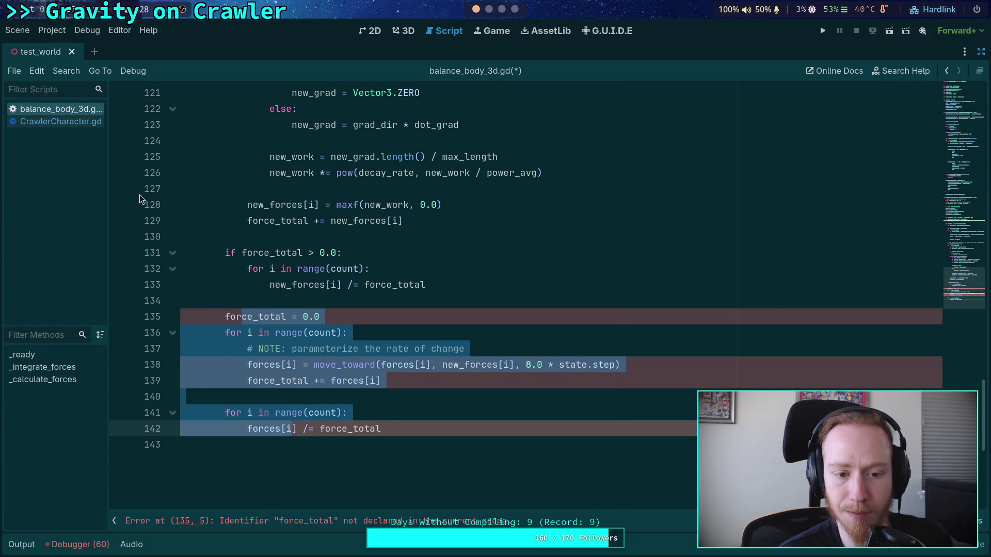
Step: Scale the move_toward rate by appending '* it_step' to the state.step line
left_click(240, 296)
left_click(57, 122)
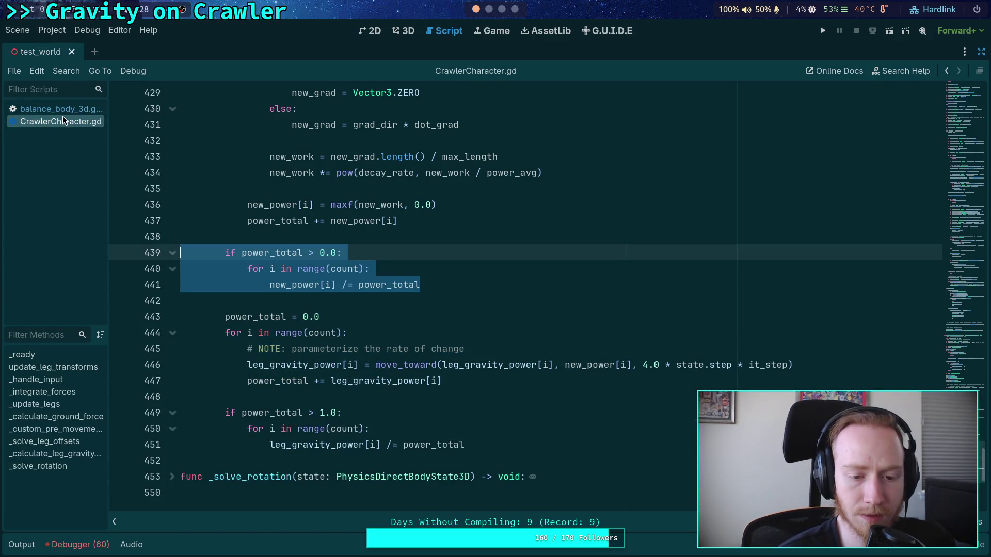
left_click(63, 114)
left_click(60, 123)
left_click(63, 110)
left_click(62, 123)
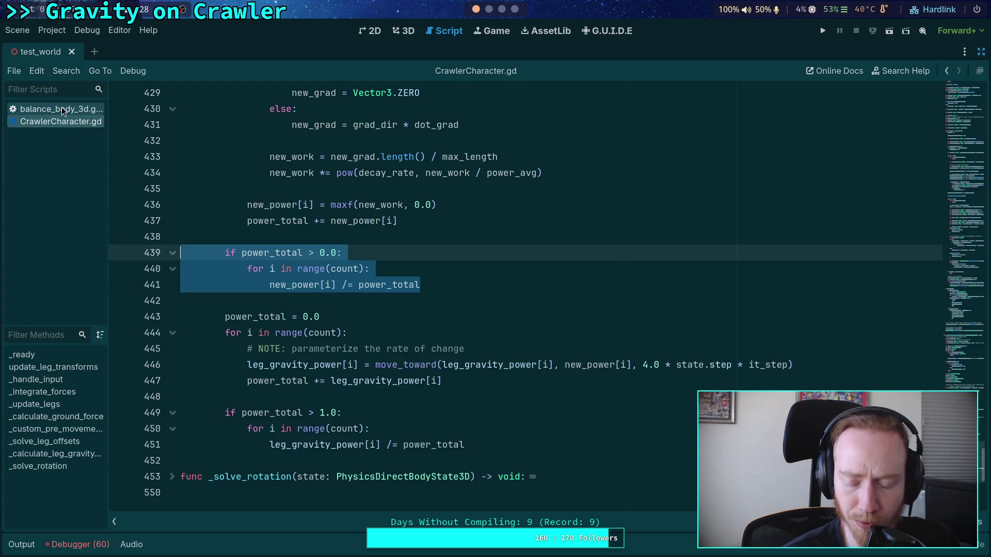
left_click(62, 110)
left_click(615, 365)
type("* it_step")
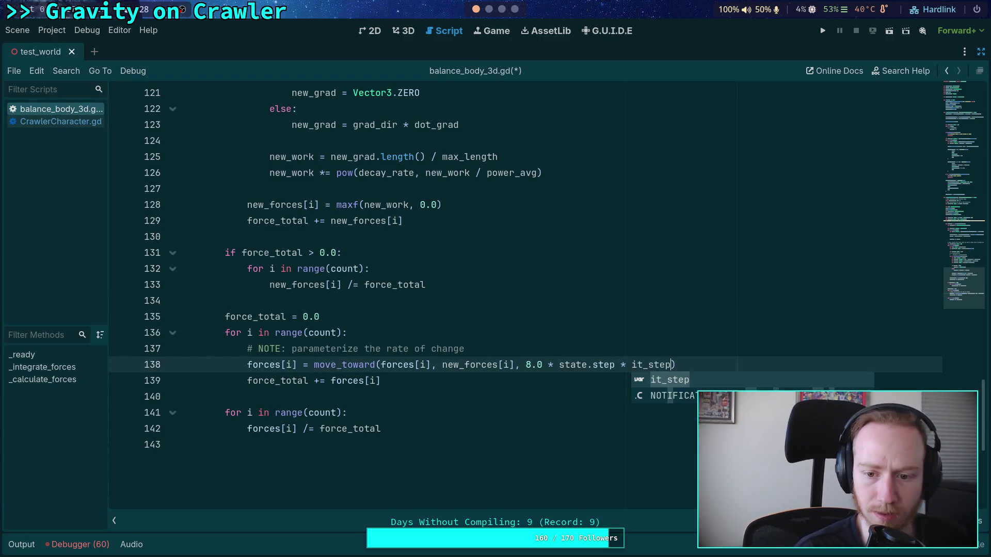
Step: Add an 'if force_total > 1.0:' guard after the move_toward loop
left_click(33, 122)
left_click(42, 106)
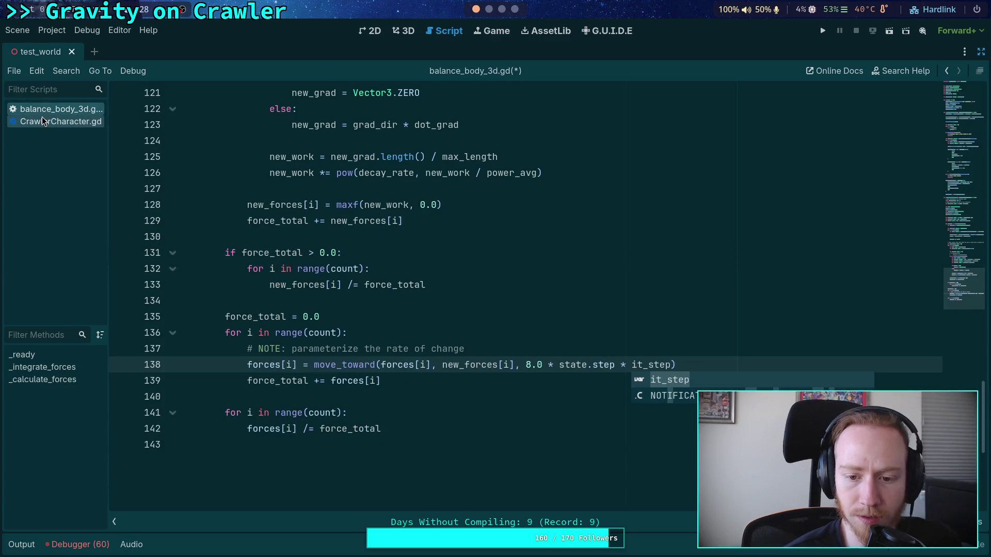
left_click(41, 119)
left_click(42, 107)
left_click(38, 118)
left_click(37, 106)
left_click(274, 397)
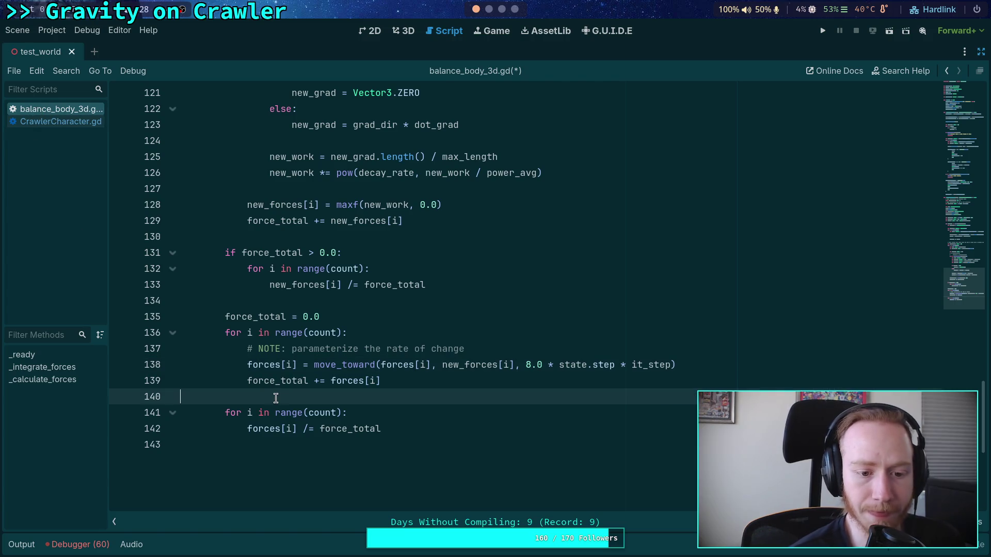
key("Return")
type("if ")
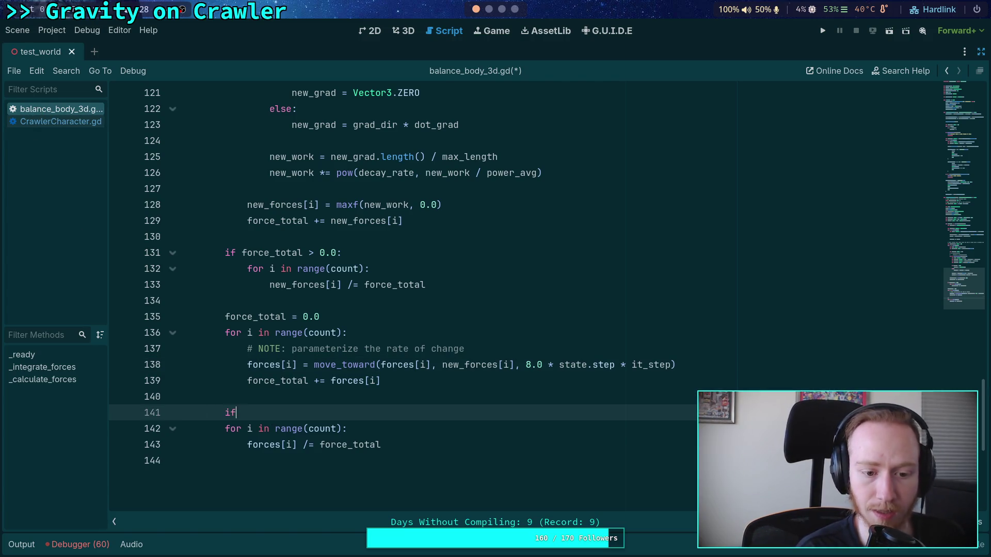
type("for")
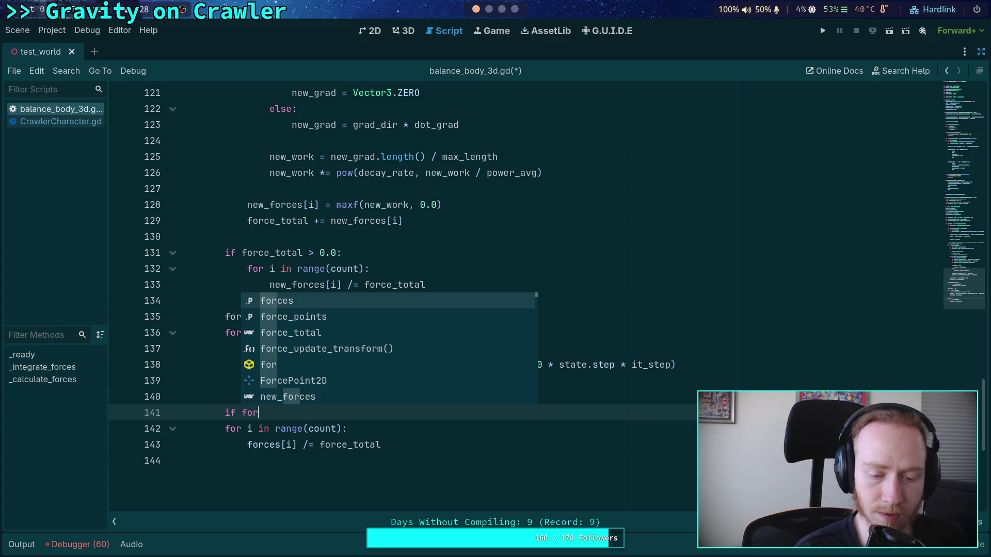
key("Down")
key("Down")
key("Return")
type("1.0")
Step: Indent the final divide loop under the 1.0 guard and compare with CrawlerCharacter.gd
key("Down")
key("shift+Down")
key("Tab")
left_click(381, 381)
left_click(57, 122)
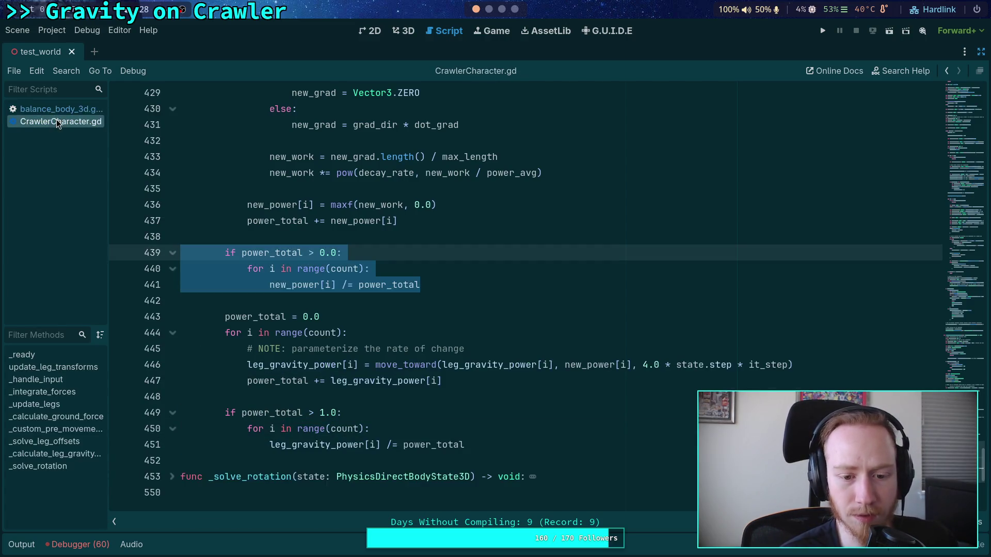
left_click(58, 110)
left_click(57, 124)
left_click(57, 110)
left_click(60, 122)
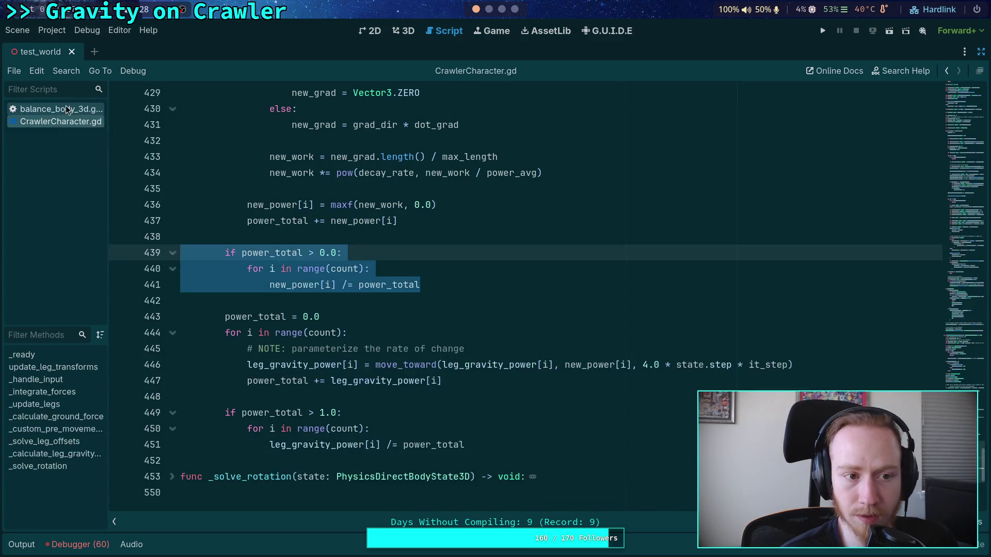
left_click(57, 110)
left_click(386, 205)
Step: Save balance_body_3d.gd and review CrawlerCharacter.gd's logic once more
key("ctrl+s")
scroll(387, 205, "up", 1)
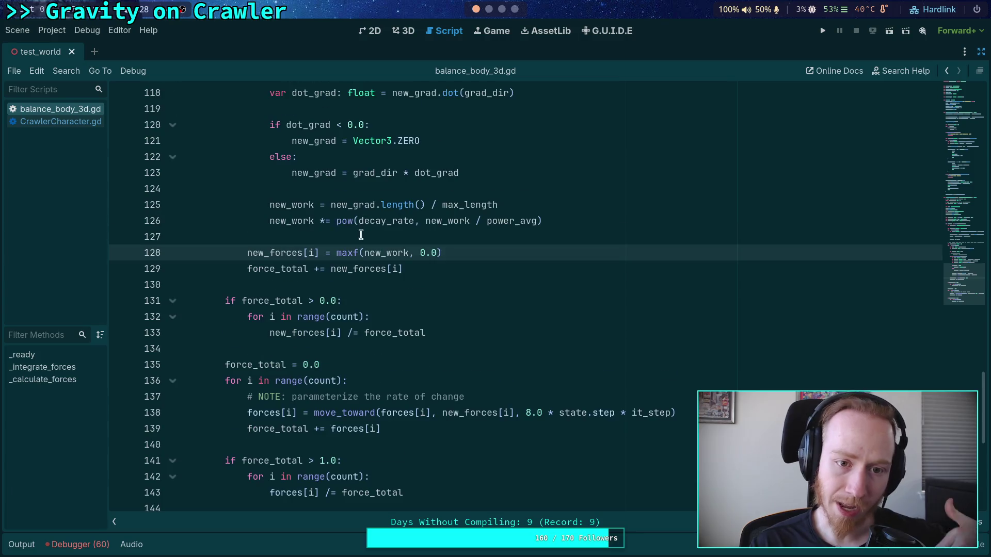
left_click(69, 124)
scroll(475, 258, "up", 6)
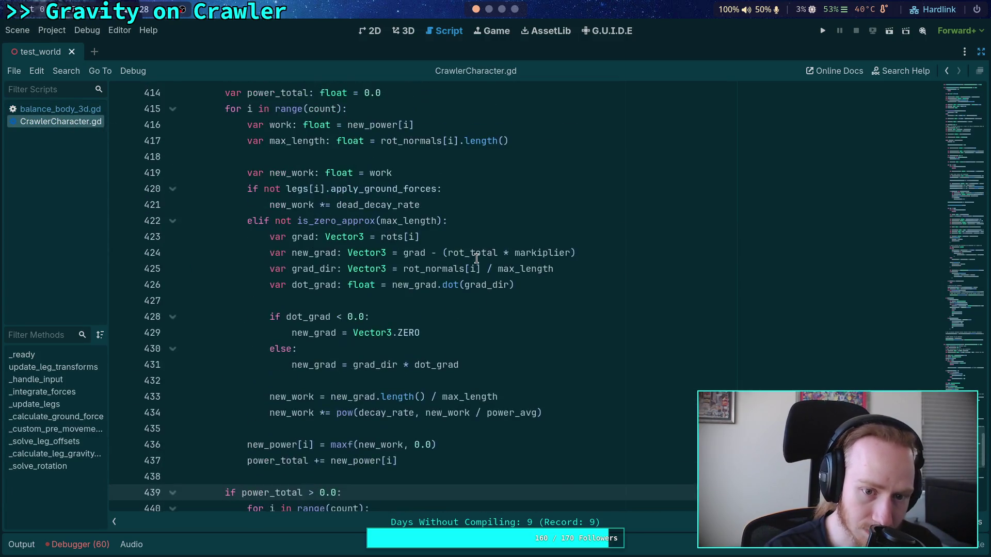
left_click(477, 258)
scroll(476, 258, "up", 8)
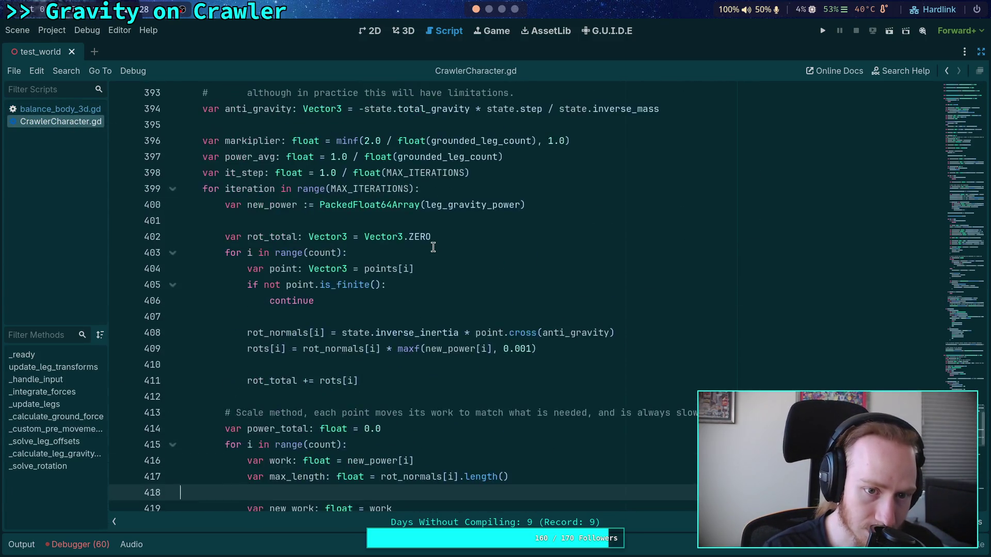
scroll(433, 247, "up", 6)
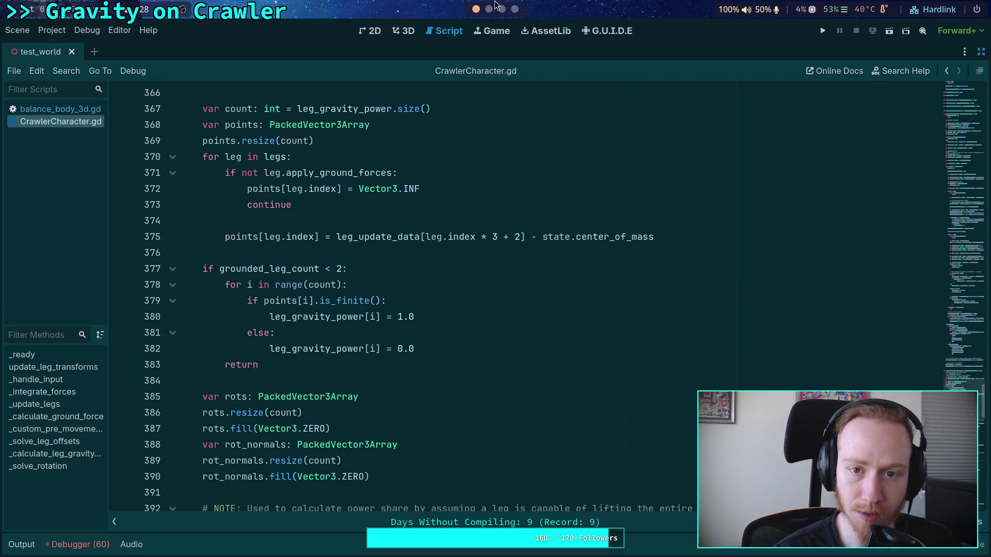
left_click(76, 109)
left_click(490, 10)
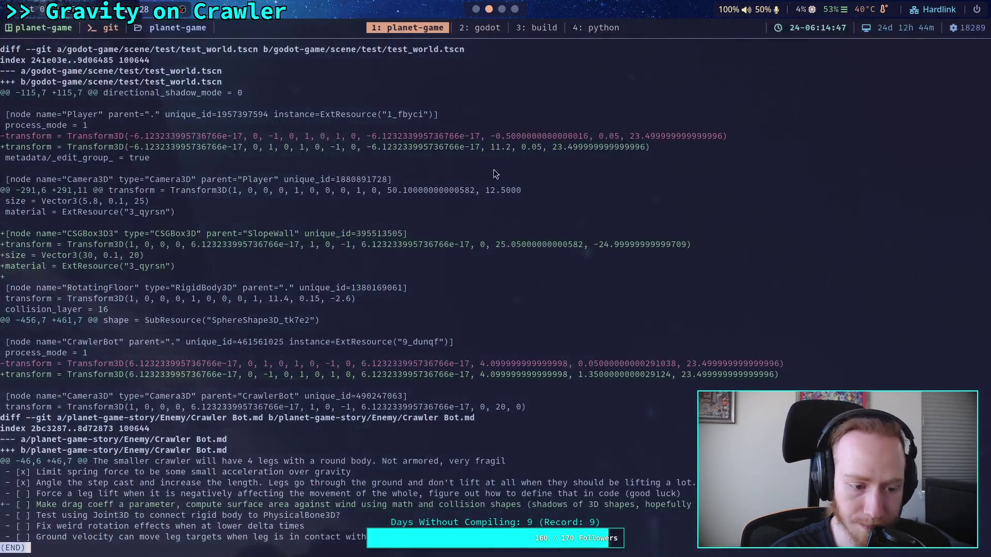
Step: Quit less and rerun git diff so it opens on the CrawlerCharacter.gd changes
key("q")
key("Up")
key("Return")
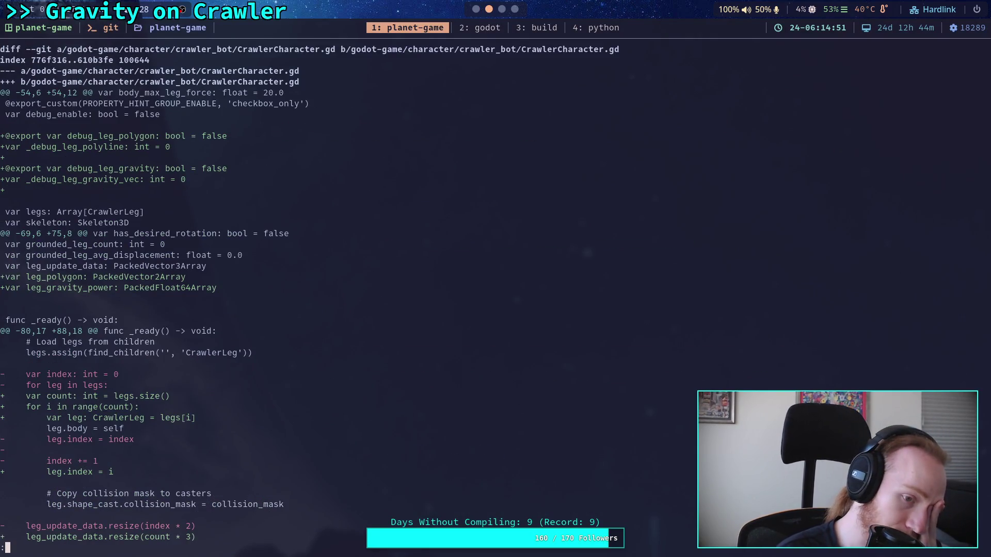
key("j")
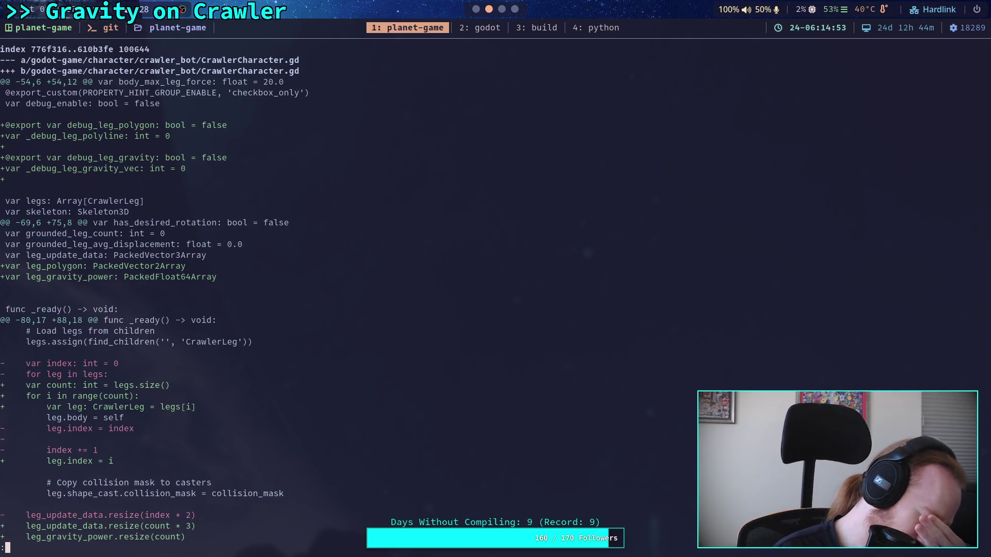
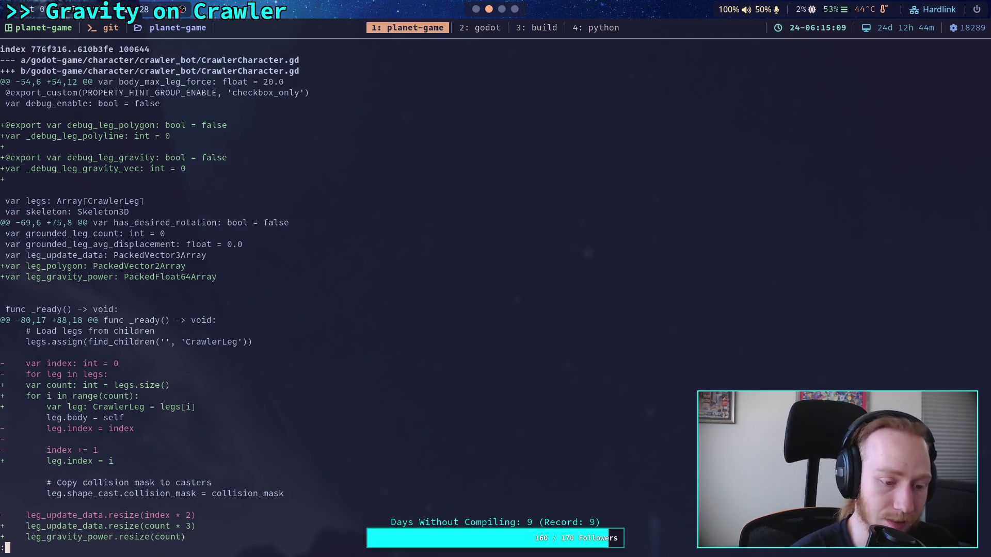
Step: Scroll through the rest of the CrawlerCharacter.gd diff, then bring up balance_body_3d.gd in Godot's script editor
scroll(495, 289, "down", 5)
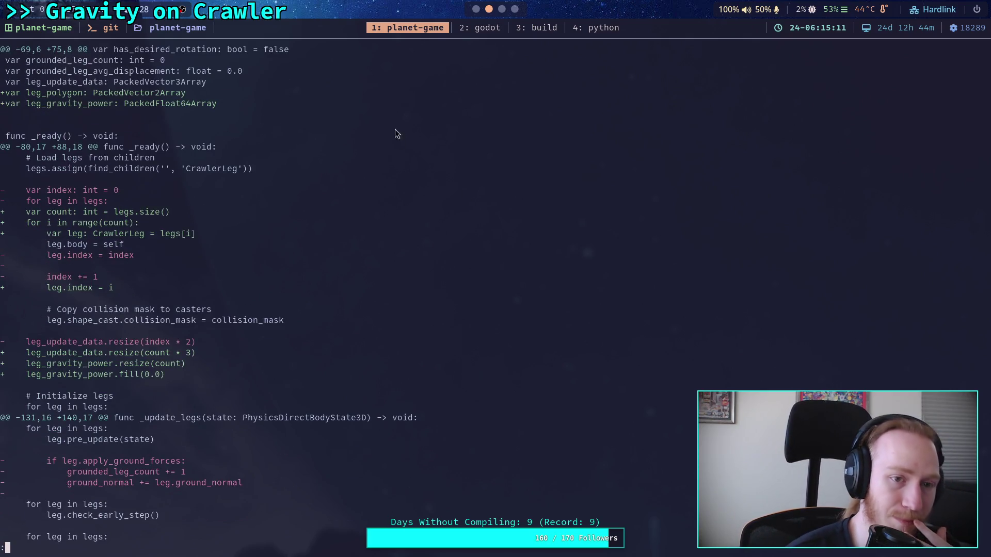
left_click(476, 8)
scroll(467, 272, "up", 10)
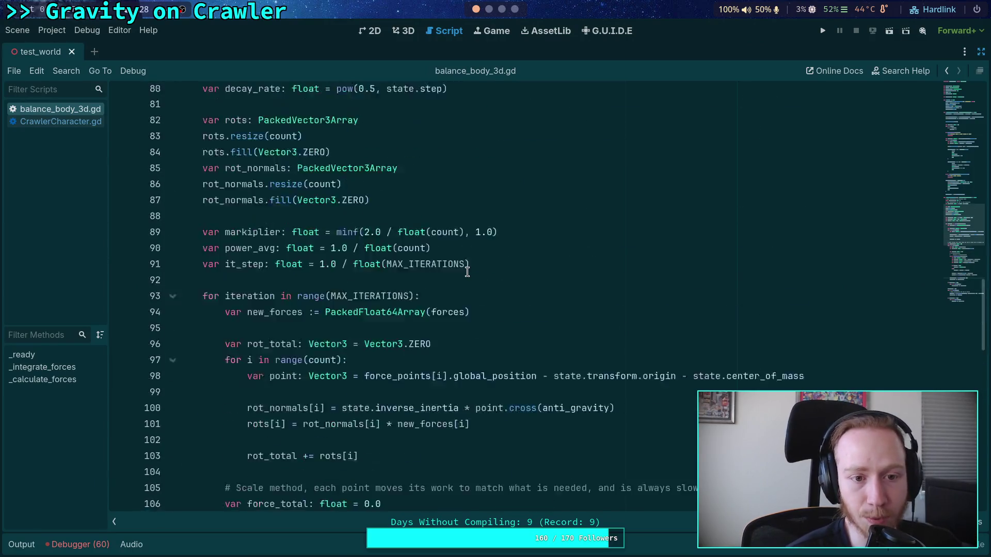
Step: Open blank lines at the start of the _calculate_forces function
scroll(467, 272, "up", 5)
left_click(445, 268)
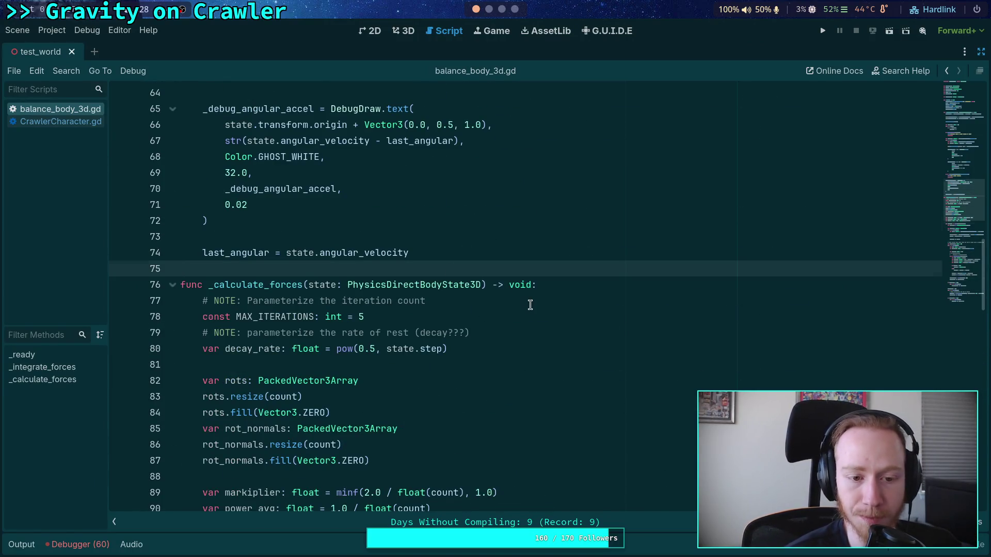
scroll(530, 305, "down", 1)
left_click(588, 241)
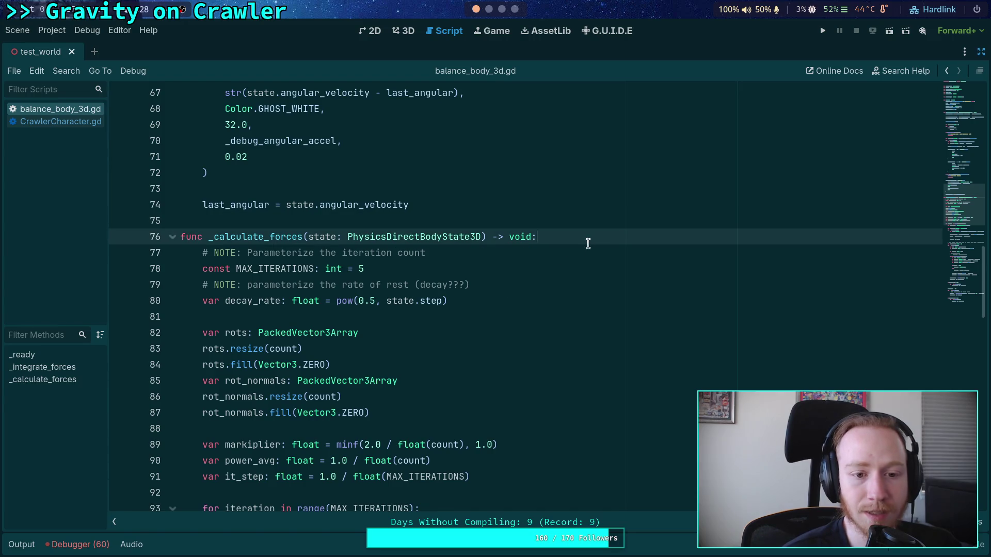
scroll(609, 306, "down", 1)
key("Return")
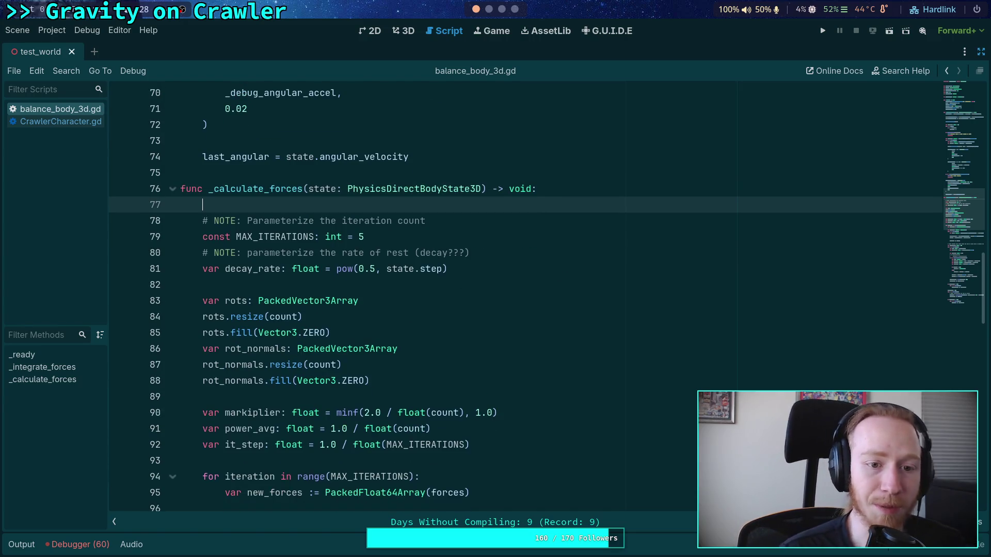
key("Return")
key("Up")
Step: Type a hash-row banner reading '### WARNING' above the function body
type("#############3")
key("Return")
key("BackSpace")
key("BackSpace")
key("BackSpace")
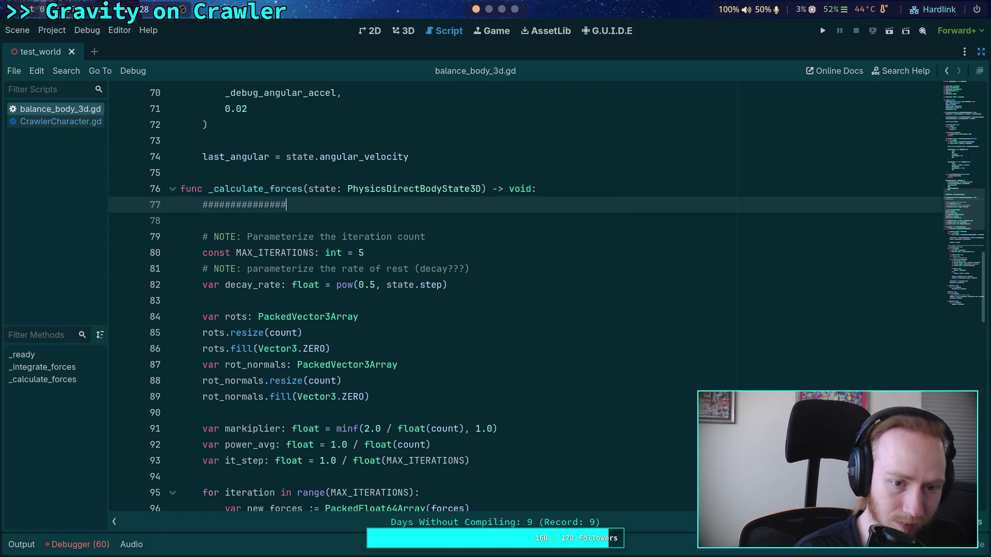
key("Return")
type("#############")
key("Return")
type("### ")
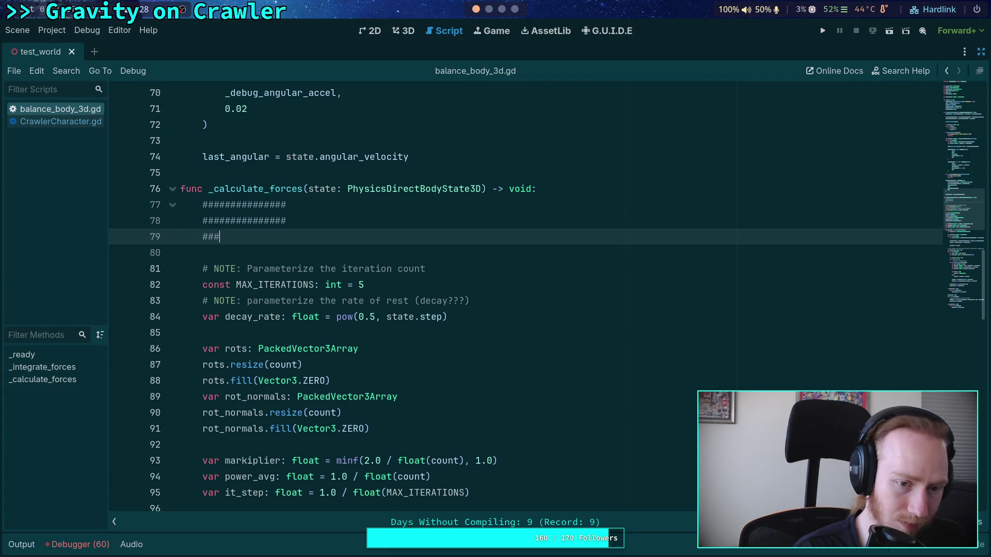
type("WARNING ###")
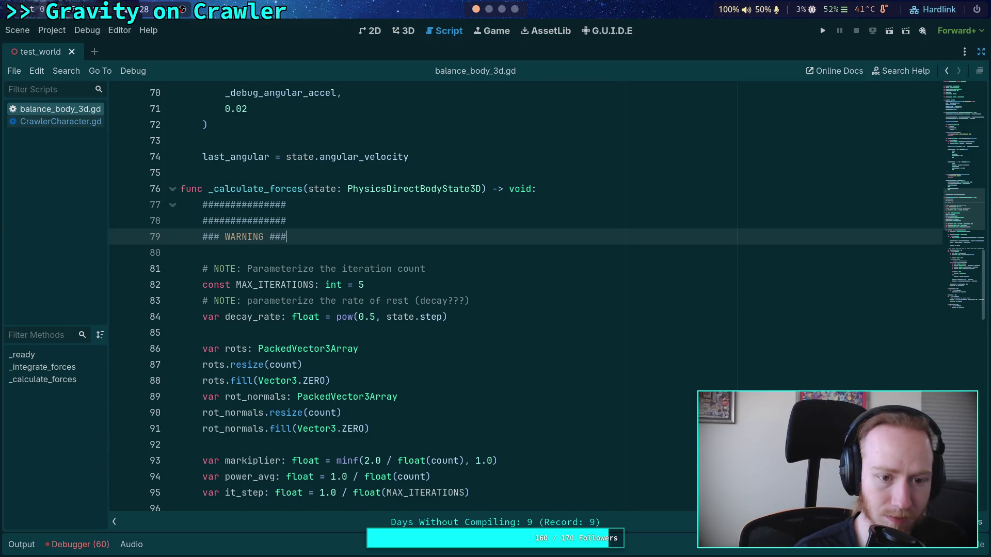
key("Return")
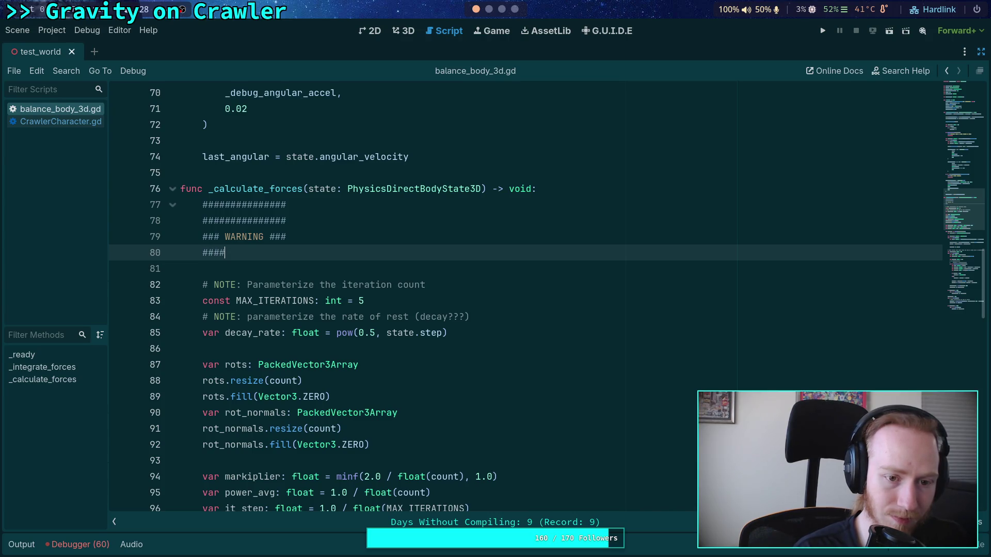
type("###########")
key("Return")
type("###############")
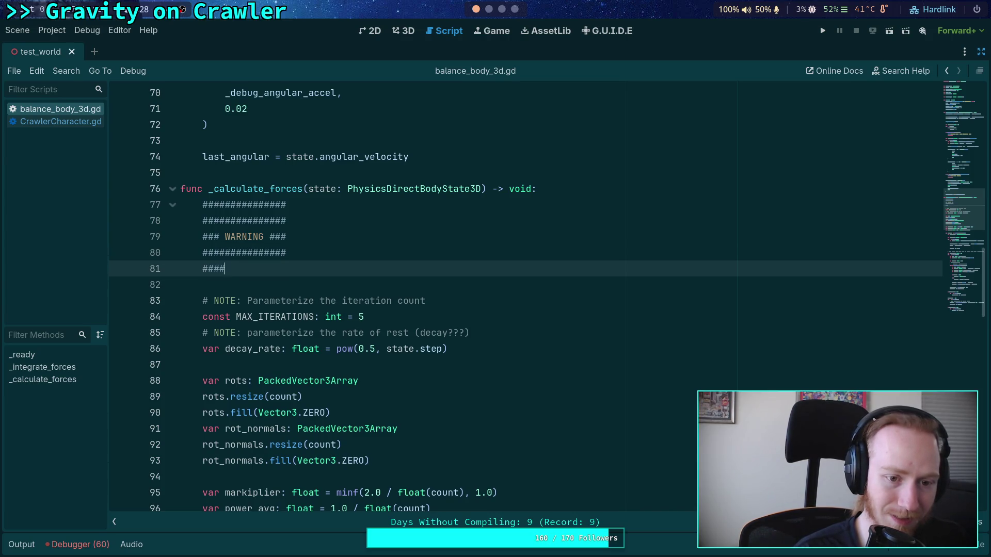
key("Return")
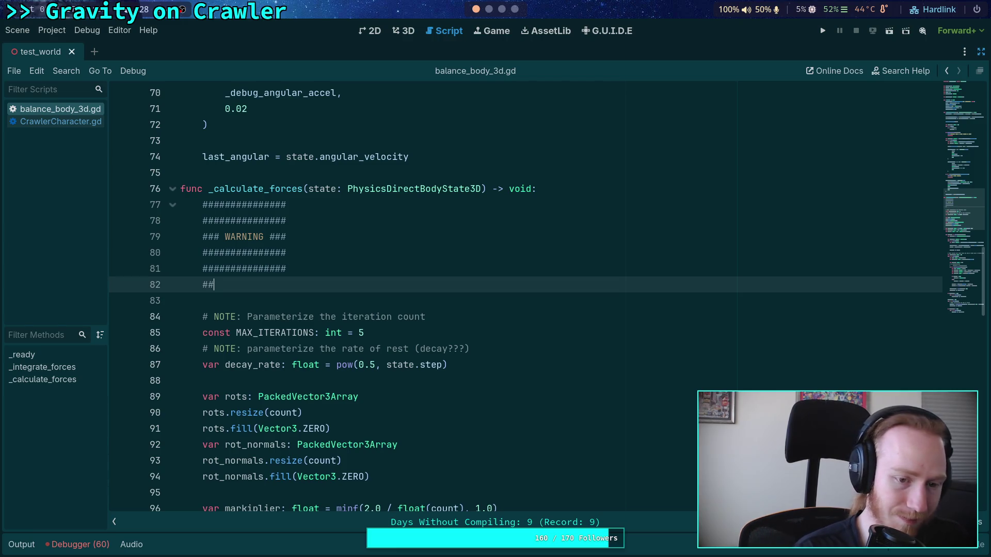
Step: Add comments: possibly out-dated, see CrawlerCharacter for improvements; likely untouched and could have bugs
type(" This may be out-dated, look into ")
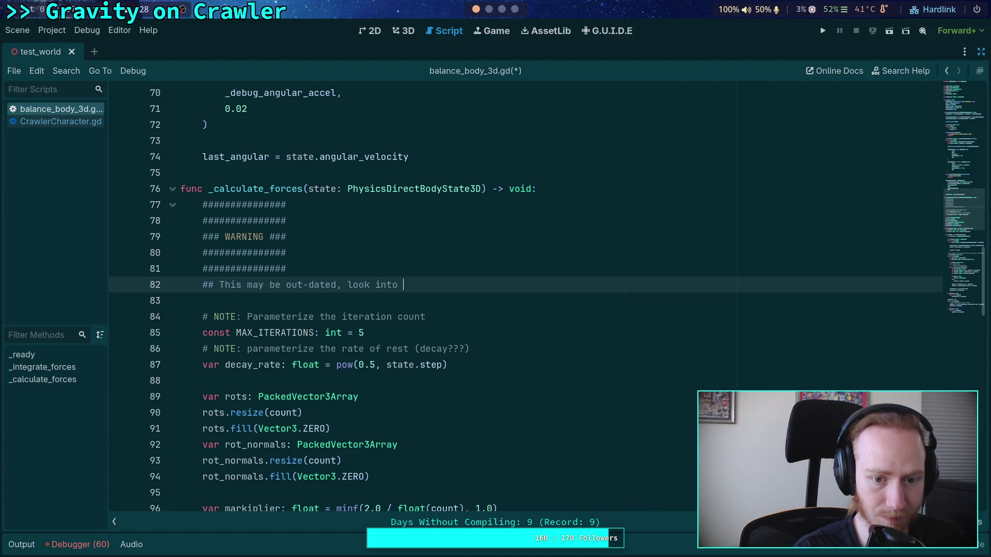
type("CrawlerCharacter ")
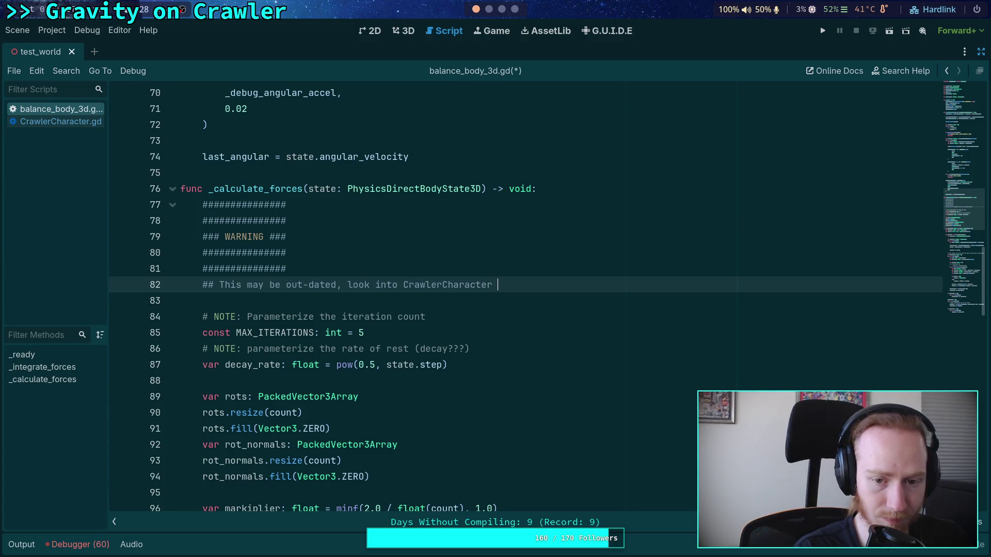
type("for")
type("changes that")
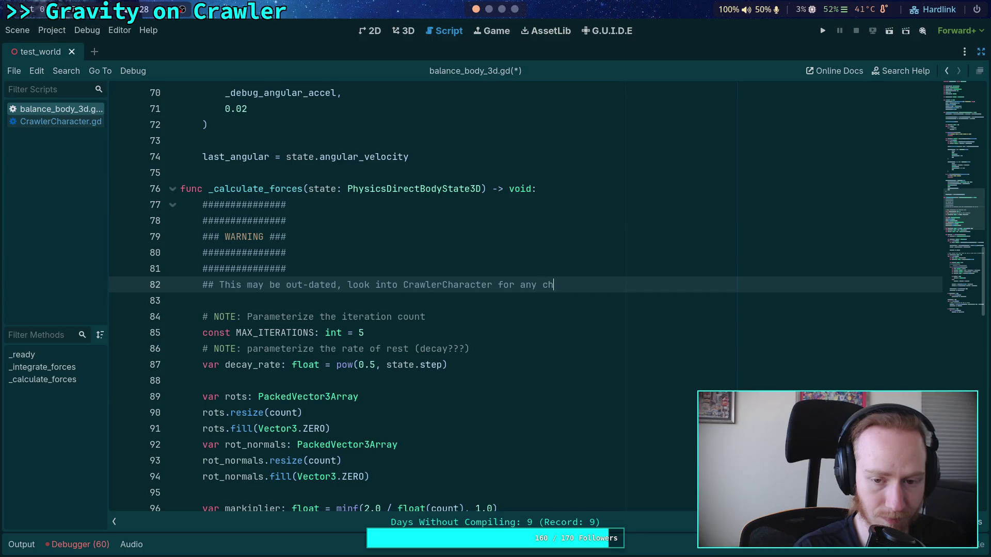
key("BackSpace")
key("BackSpace")
key("BackSpace")
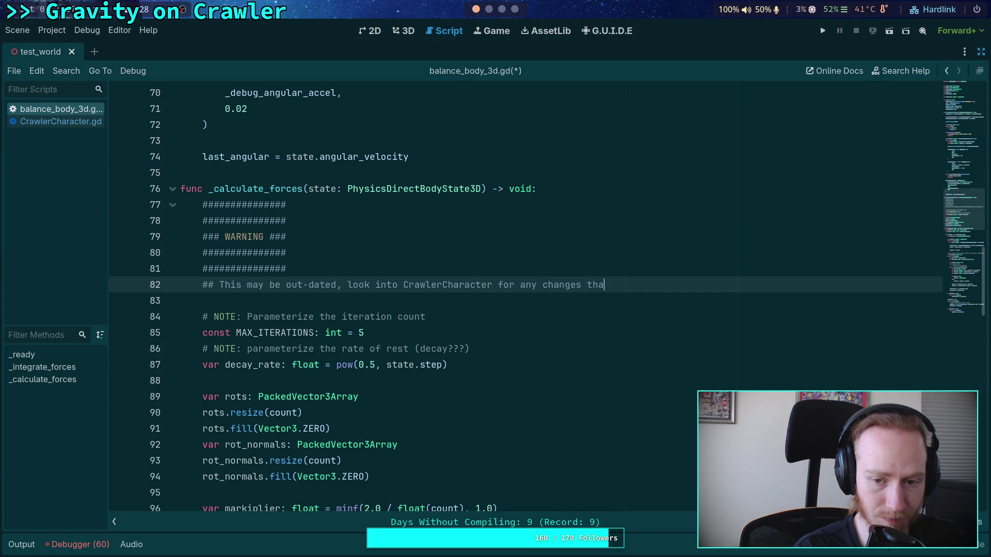
type("s/ improvements")
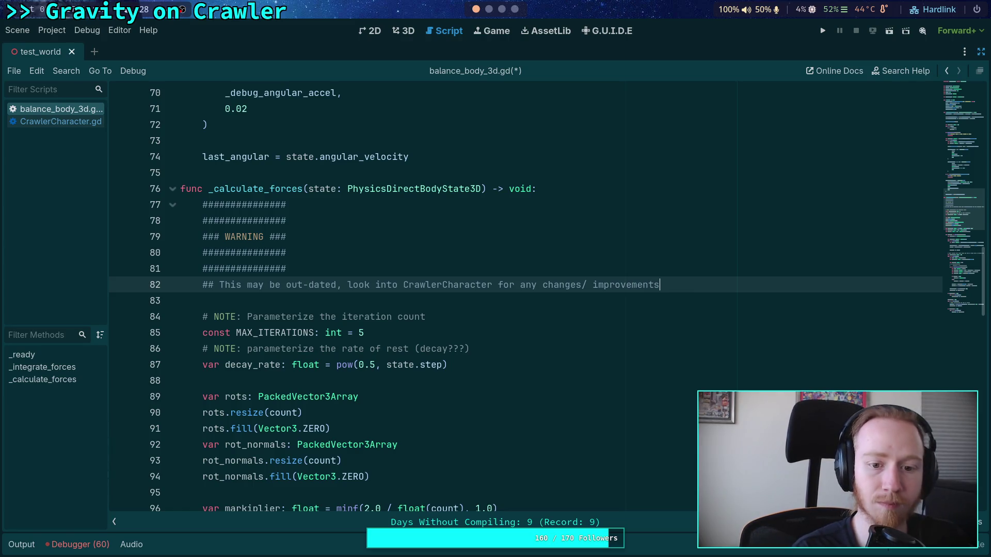
type(".")
key("Return")
type("## ")
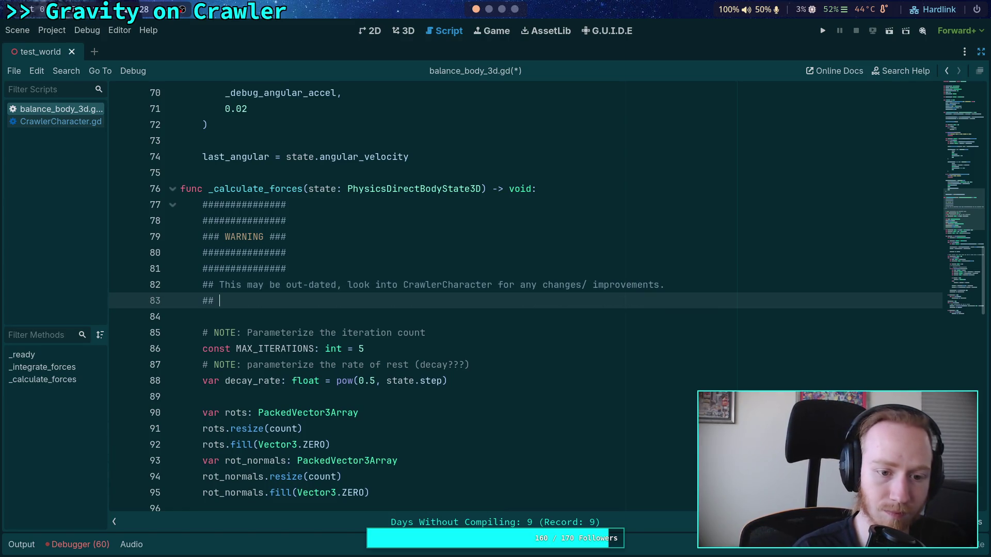
type("For the momo")
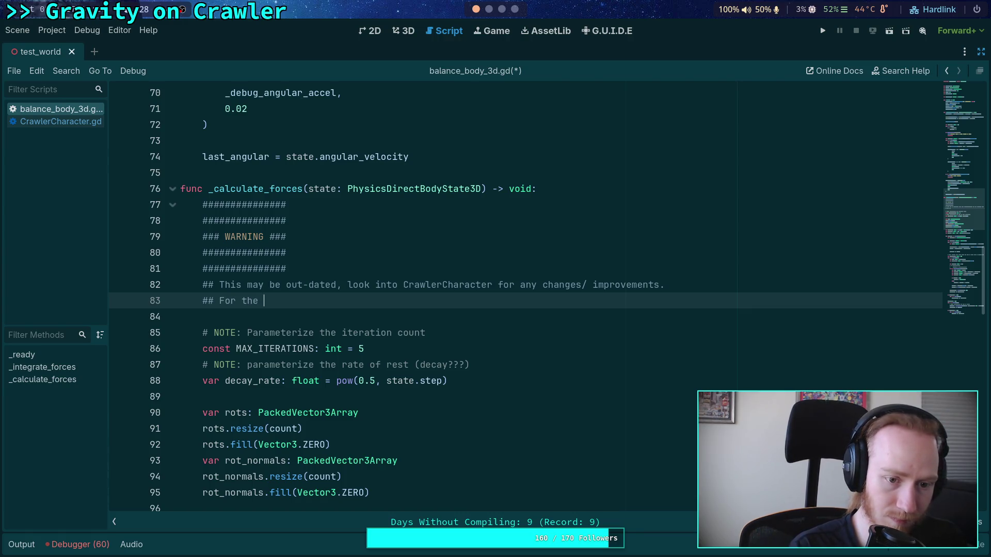
key("BackSpace")
type("en")
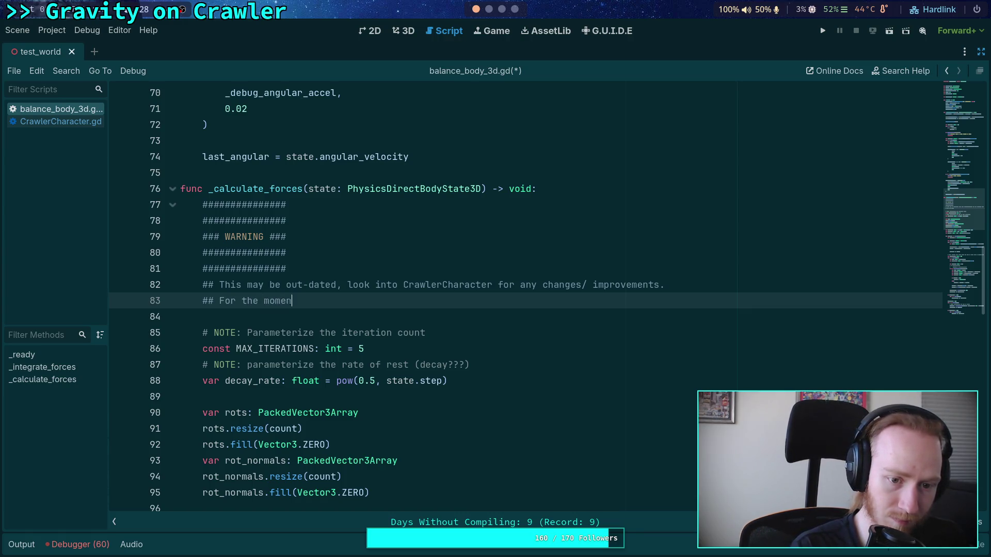
type("t, this co")
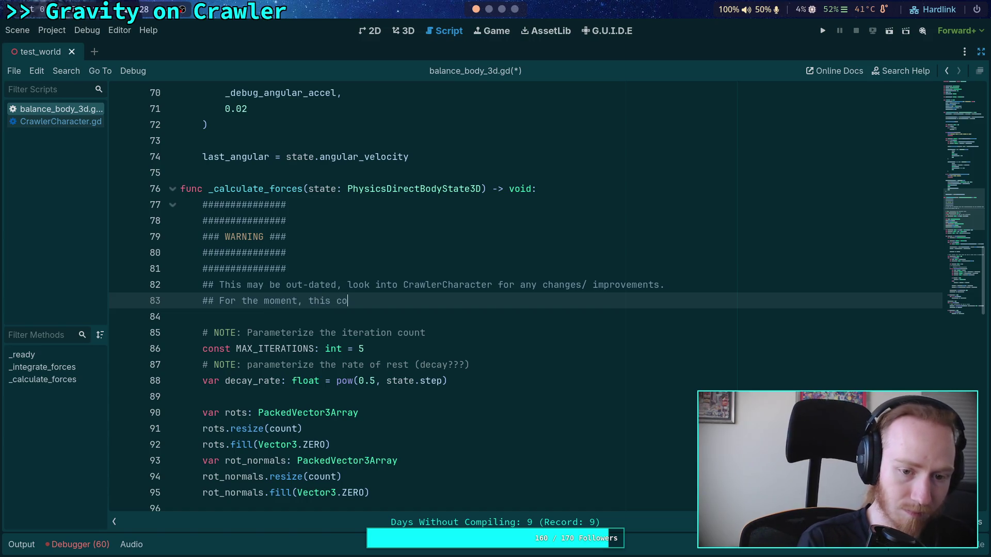
type("de will likel")
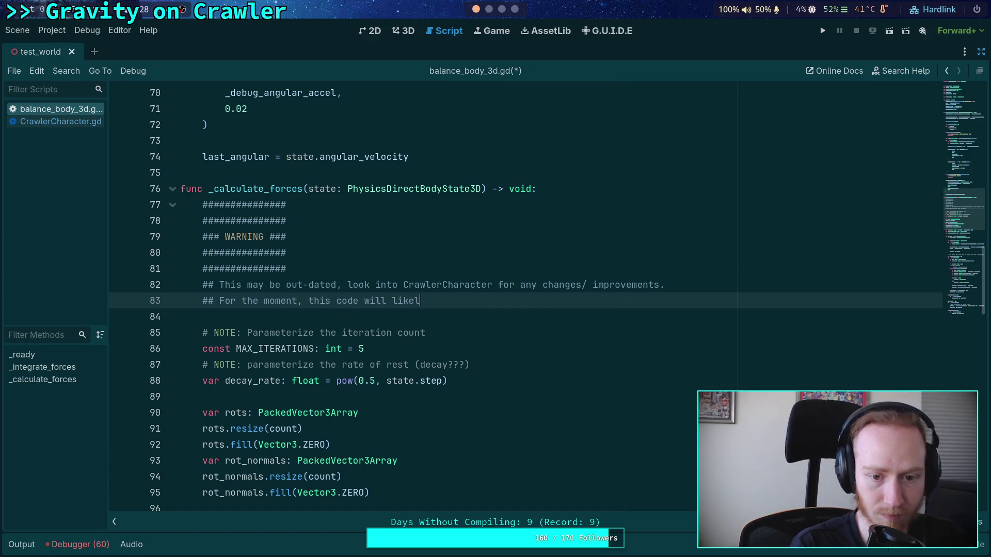
type("y not be touc")
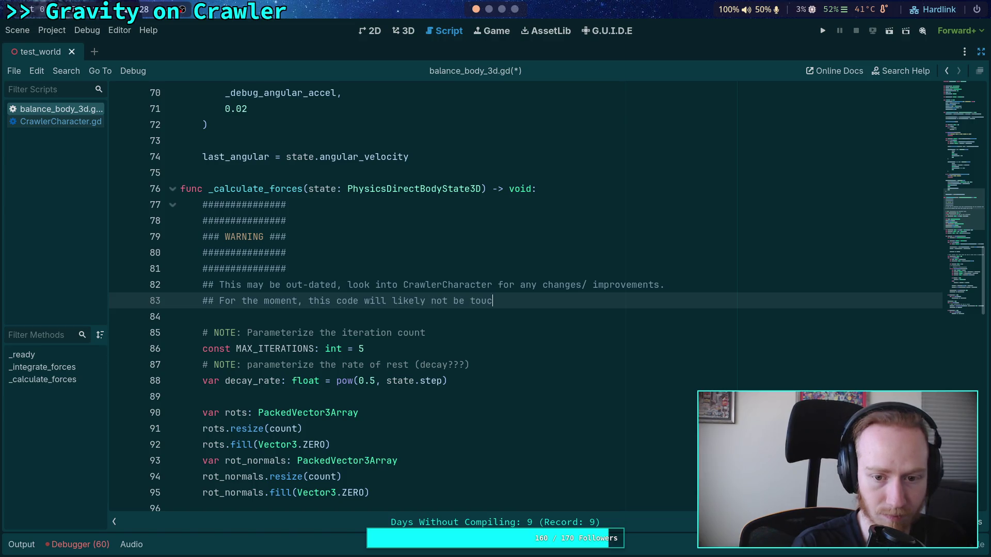
type("hed anymore")
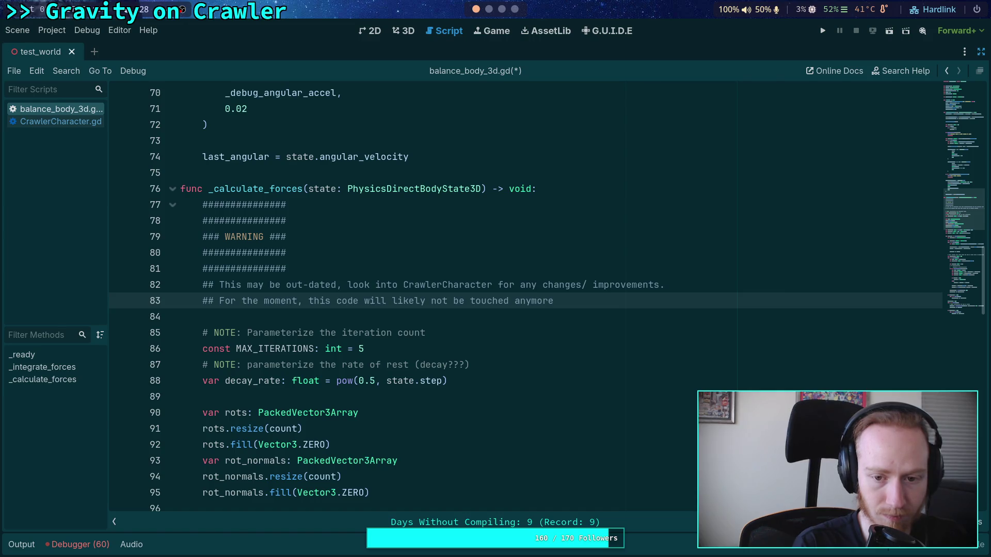
type(" and ")
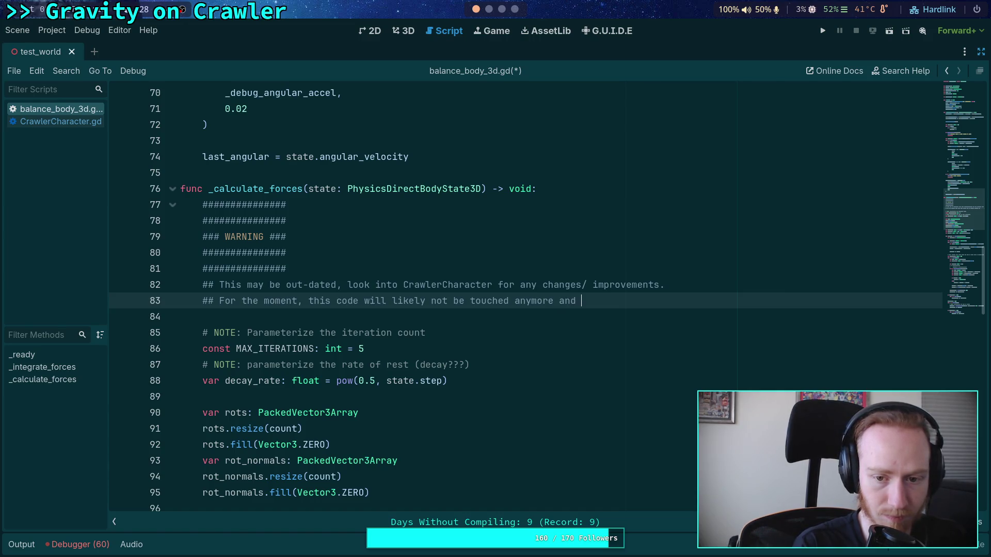
type("could have bug")
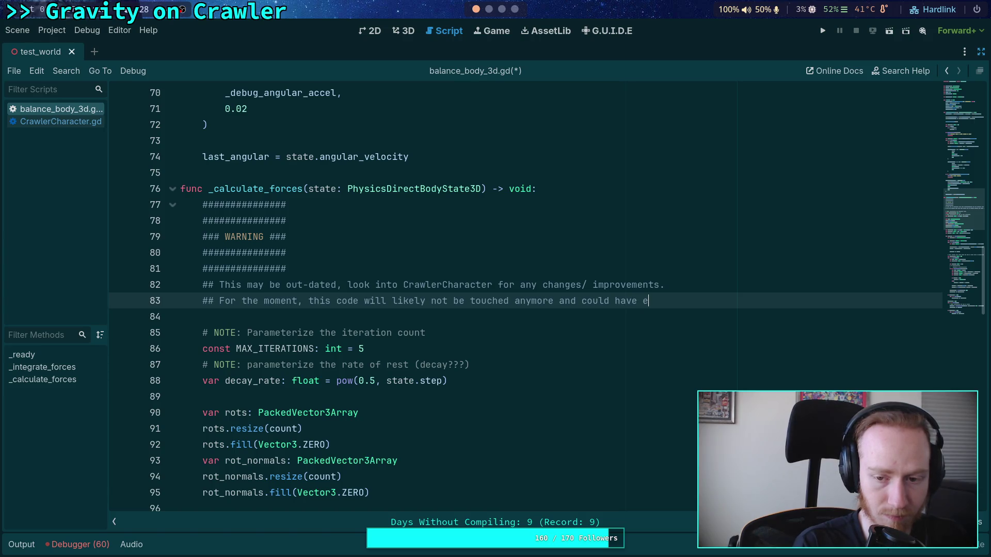
key("BackSpace")
key("BackSpace")
type("ugs.")
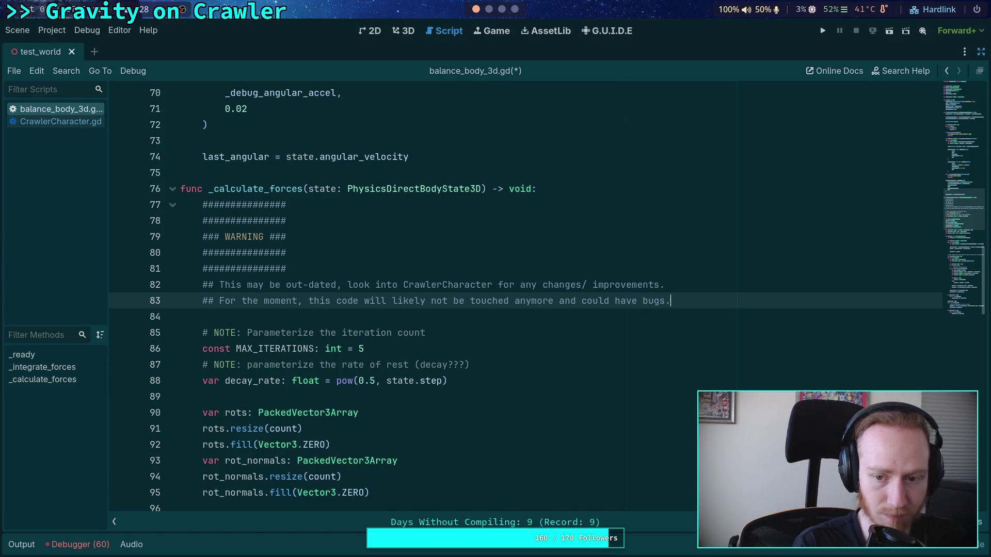
Step: Save the script, return to the terminal, and recall the previous git diff command
key("ctrl+s")
key("super+2")
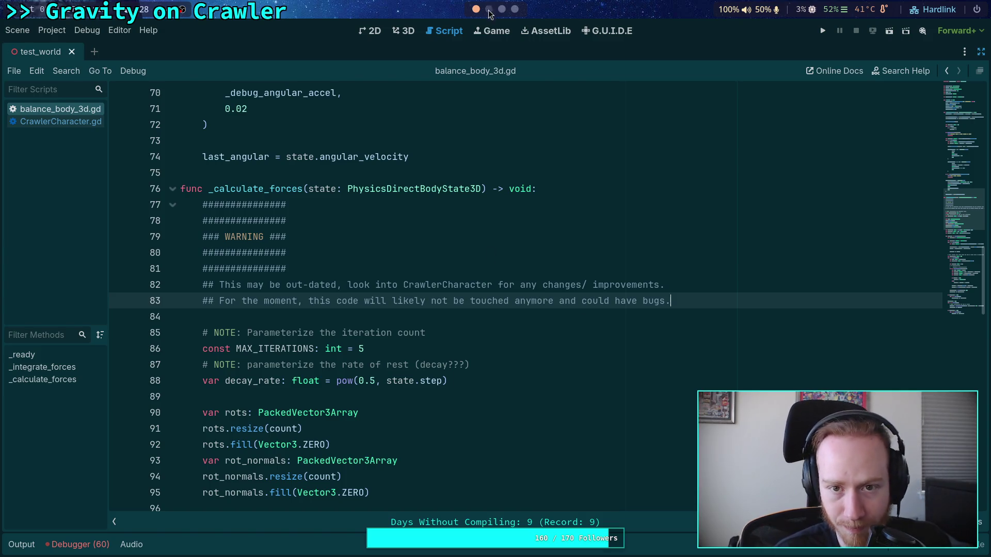
key("q")
key("Up")
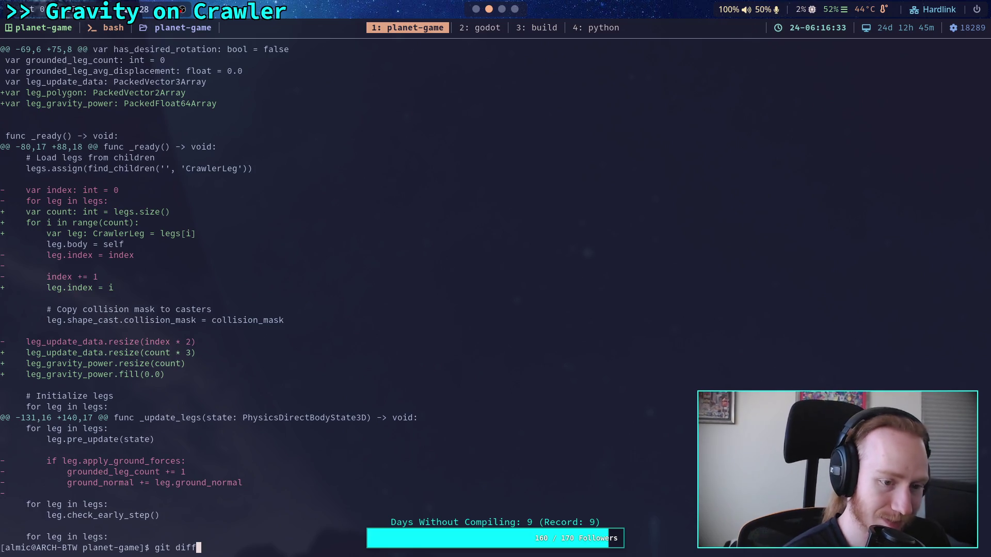
Step: Rerun git diff and page through the CrawlerCharacter and CrawlerLeg.gd changes
key("Return")
key("space")
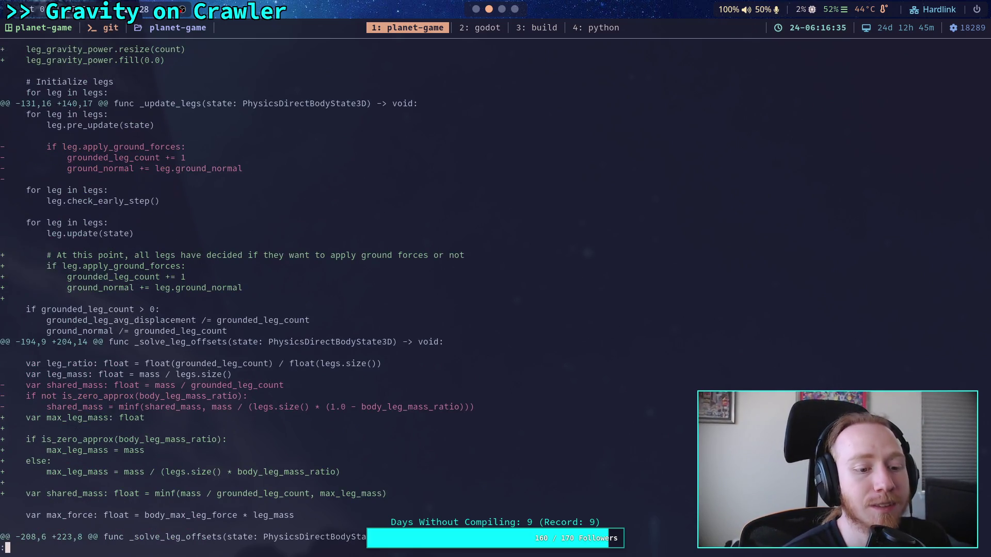
key("space")
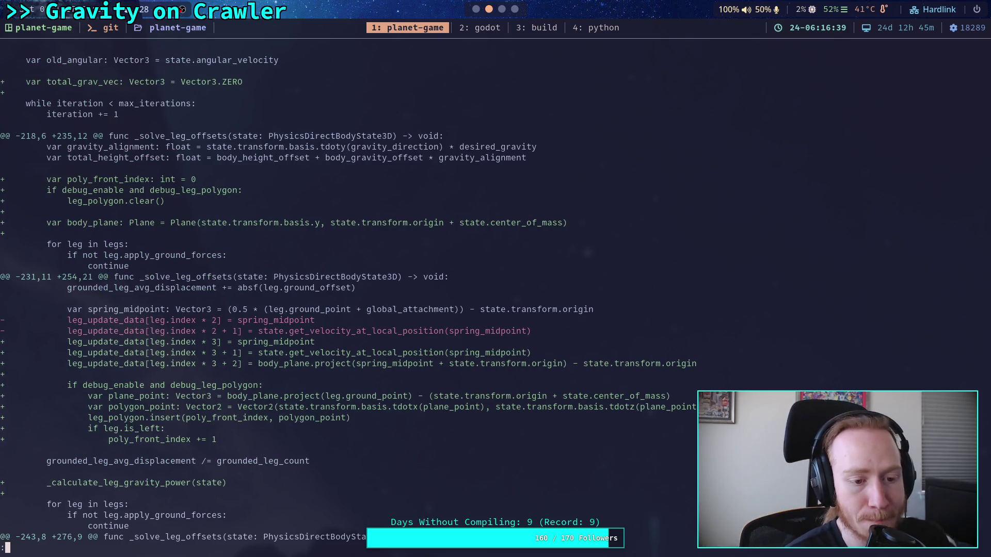
key("space")
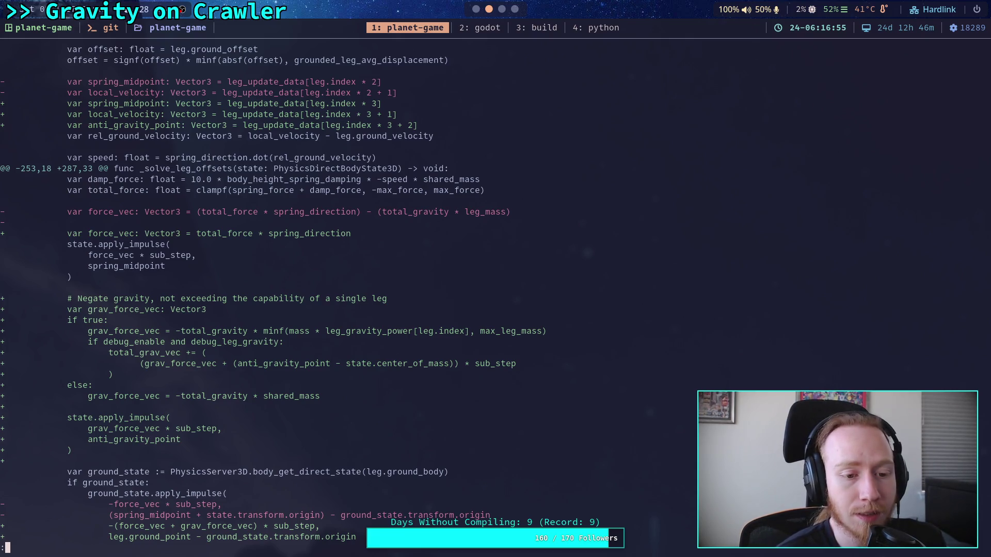
key("space")
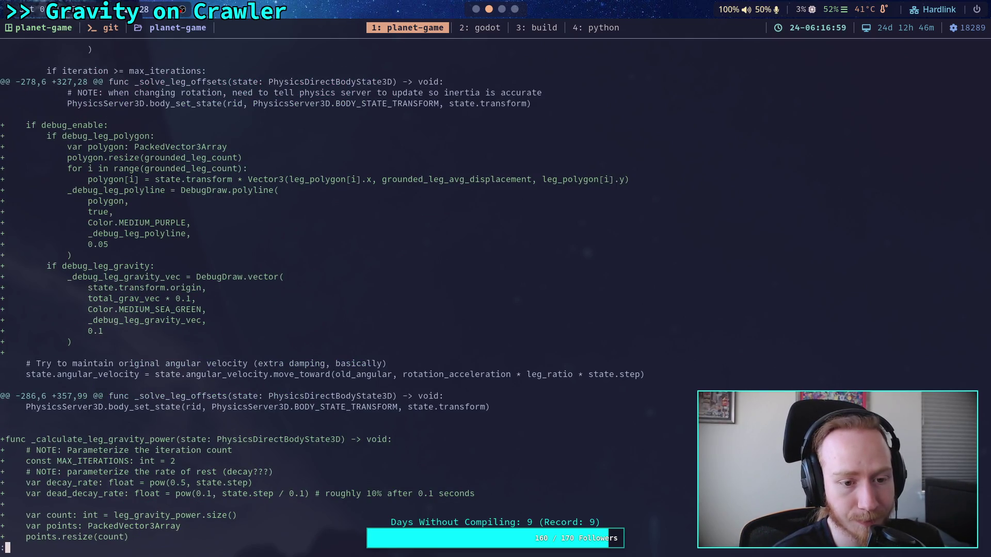
key("space")
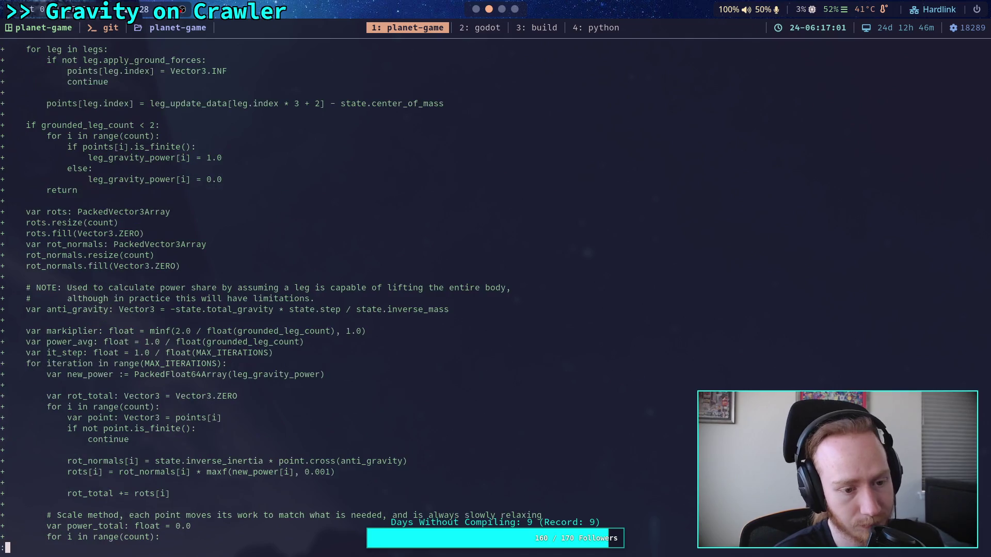
key("space")
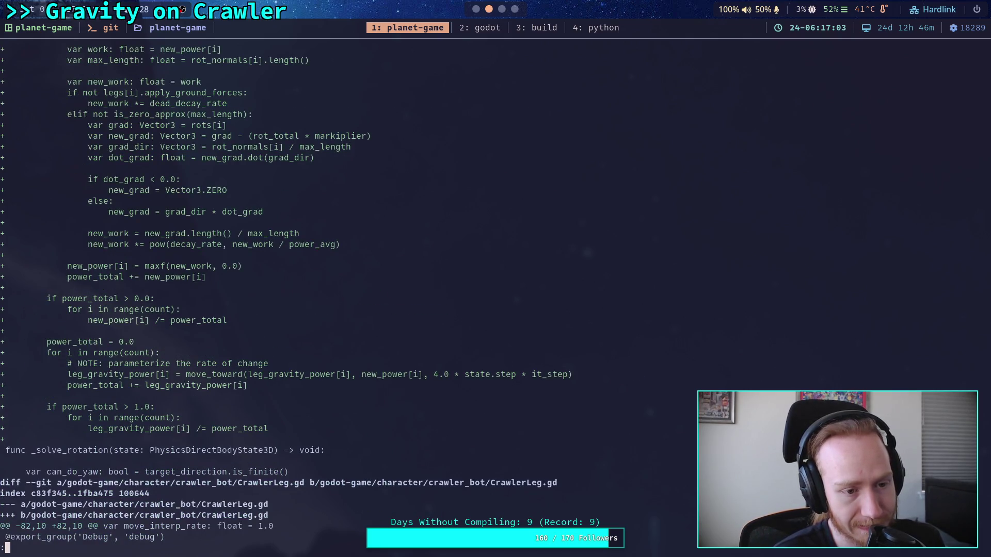
scroll(341, 294, "up", 15)
scroll(340, 294, "up", 5)
key("space")
Step: Continue through the project.godot, balance_body, ForcePoint, test_world and Crawler Bot.md diffs to the end
key("space")
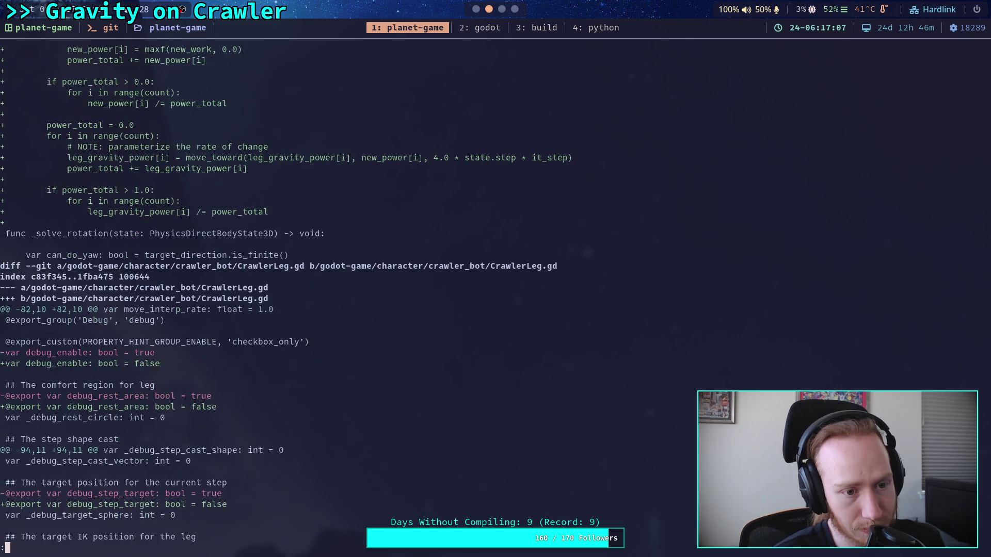
scroll(340, 294, "down", 2)
key("space")
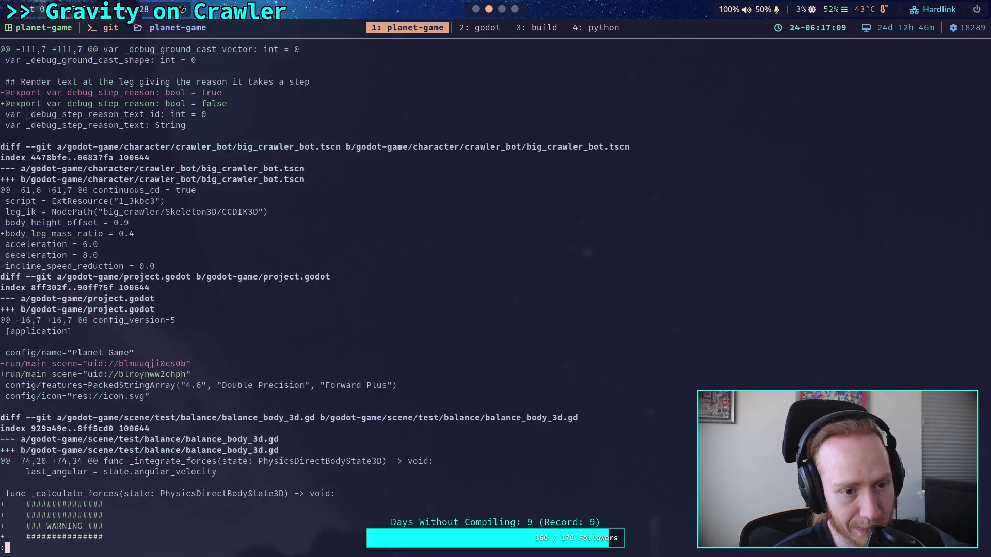
key("space")
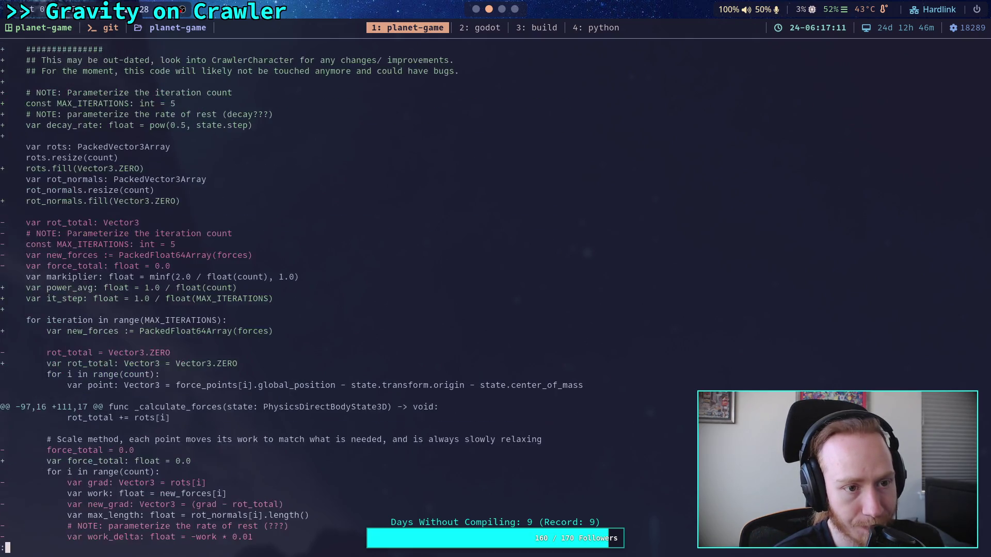
scroll(291, 293, "down", 3)
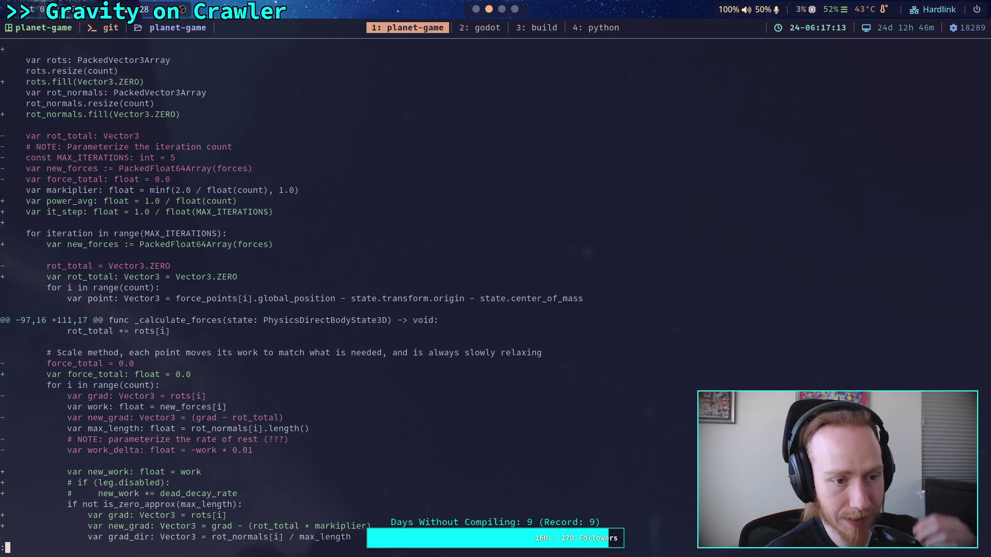
key("space")
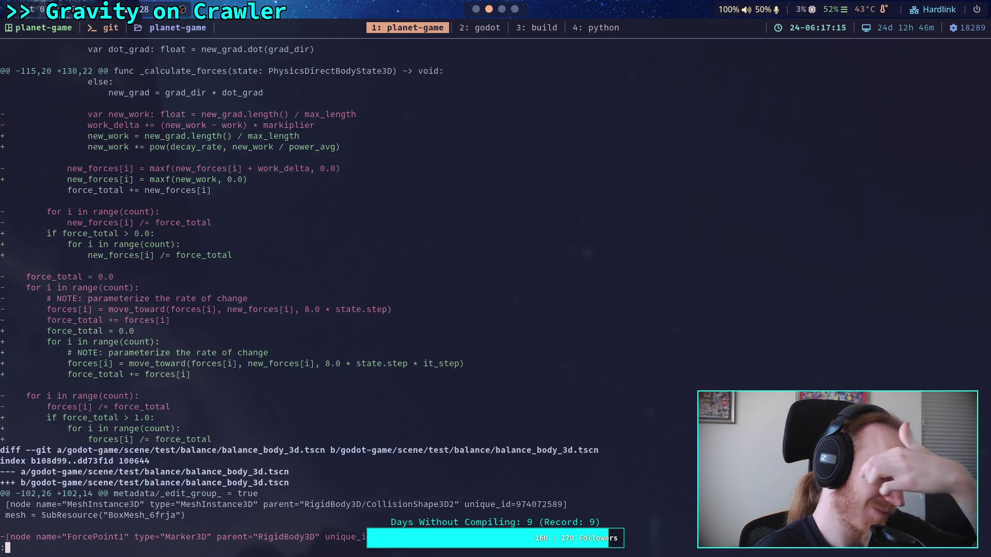
key("space")
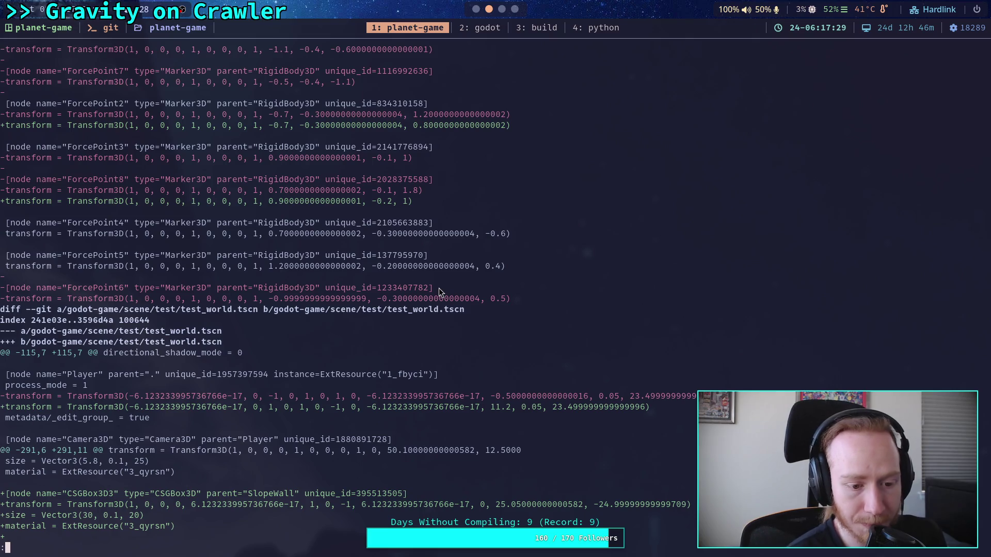
key("Down")
key("Down")
key("Down")
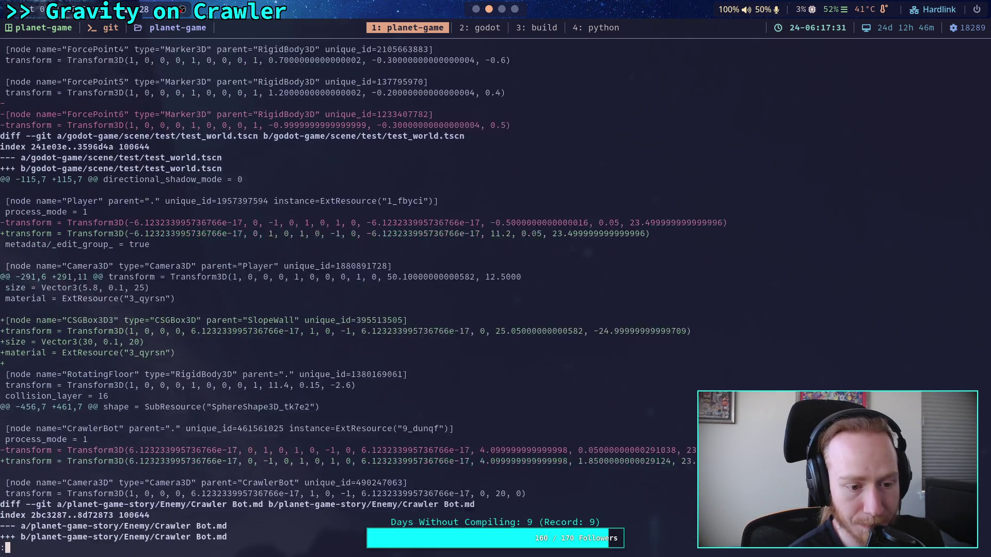
key("Down")
key("Down")
key("Down")
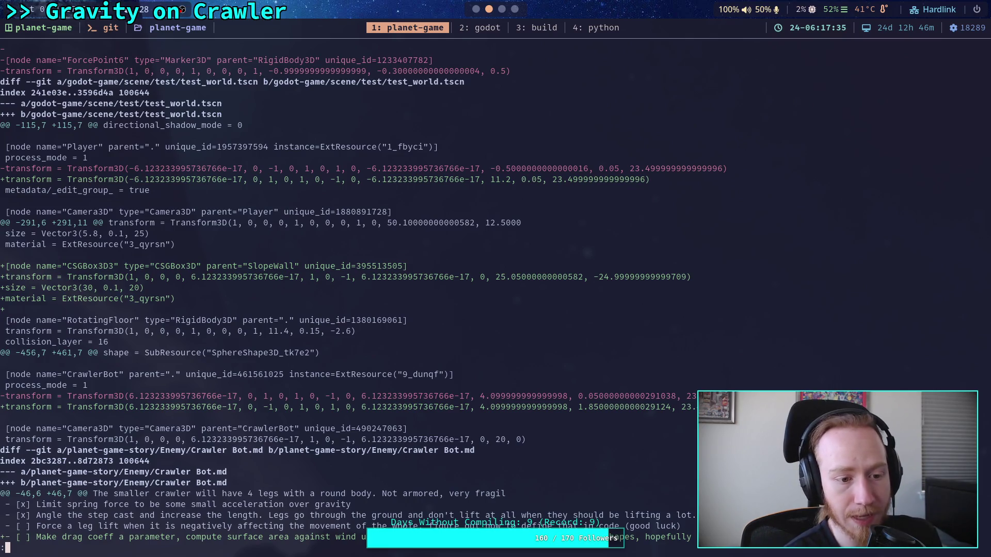
key("Up")
key("Up")
key("Up")
key("Down")
key("Down")
key("Down")
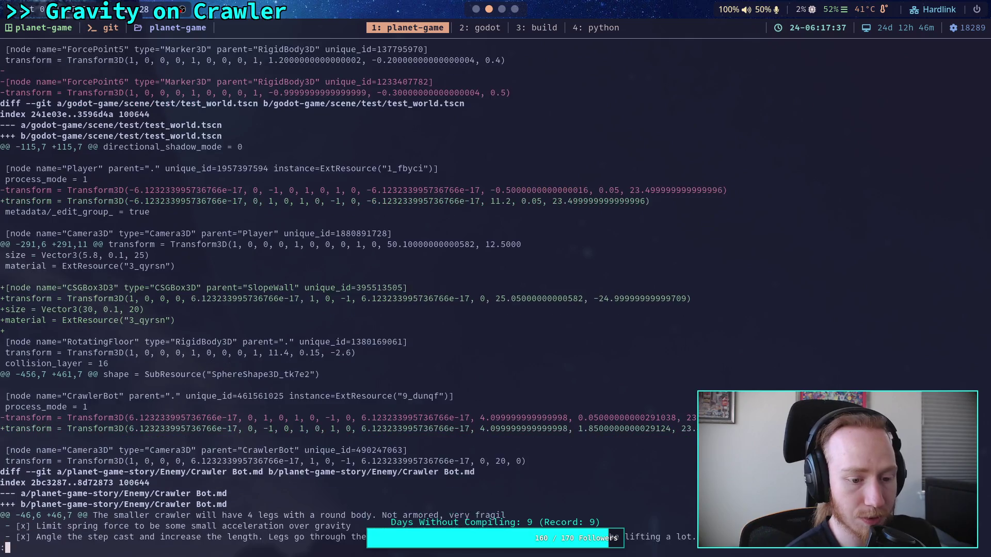
Step: Check git status and stage the godot-game/character/crawler_bot/ folder
type("q")
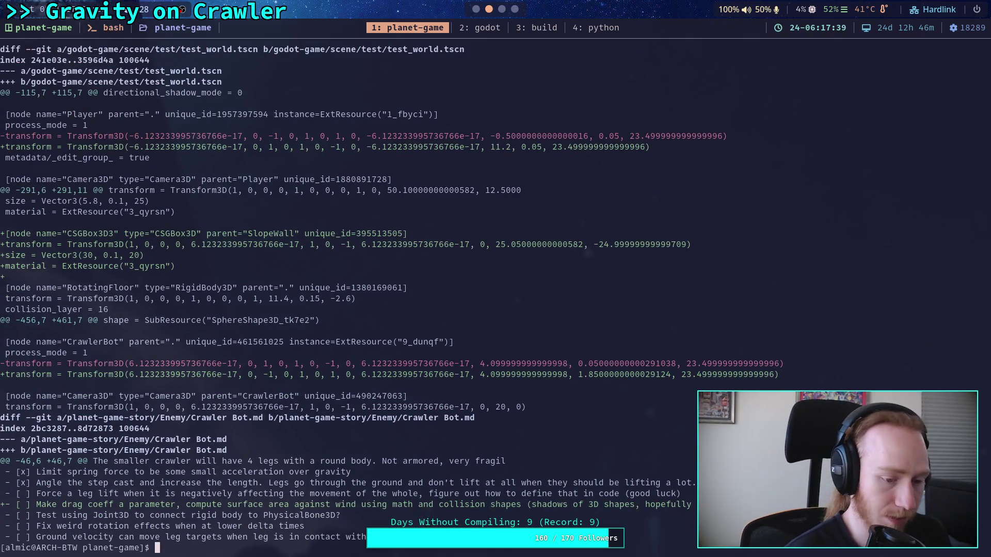
type("git status")
key("Return")
type("git add god")
key("Tab")
type("c")
key("Tab")
type("c")
key("Tab")
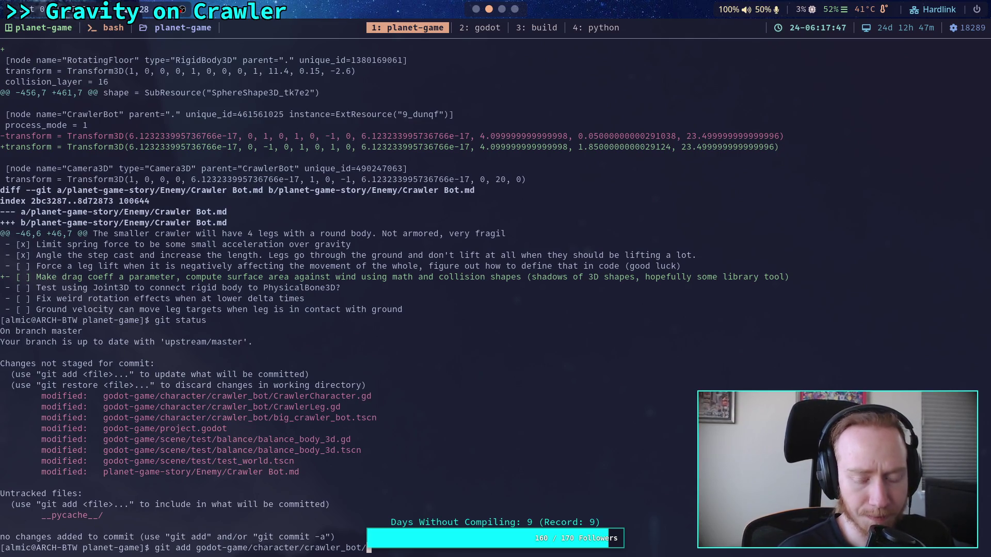
key("Return")
Step: Review the staged diff with git diff --cached, recheck status, and view the remaining unstaged diff
type("git diff --")
type("cached")
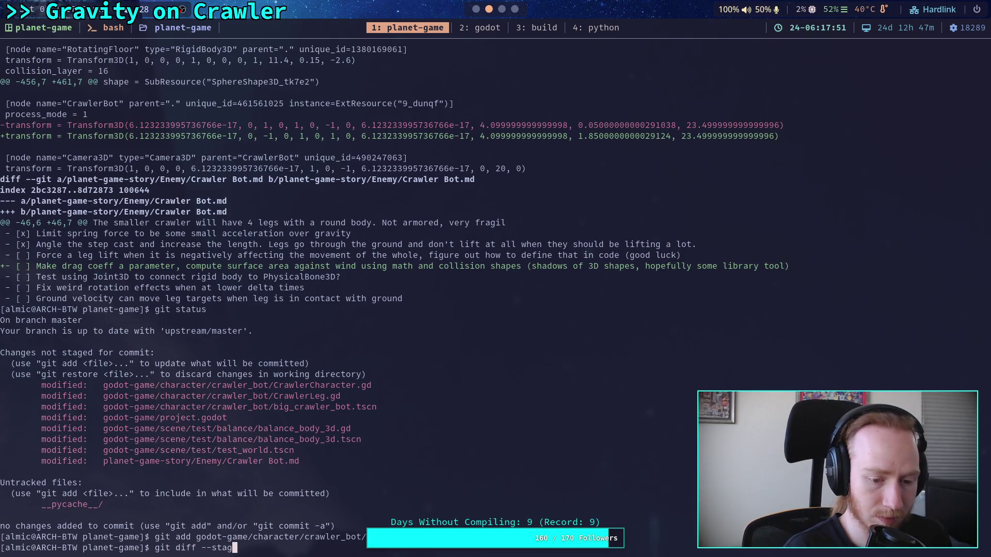
key("Return")
key("space")
key("space")
key("space")
key("space")
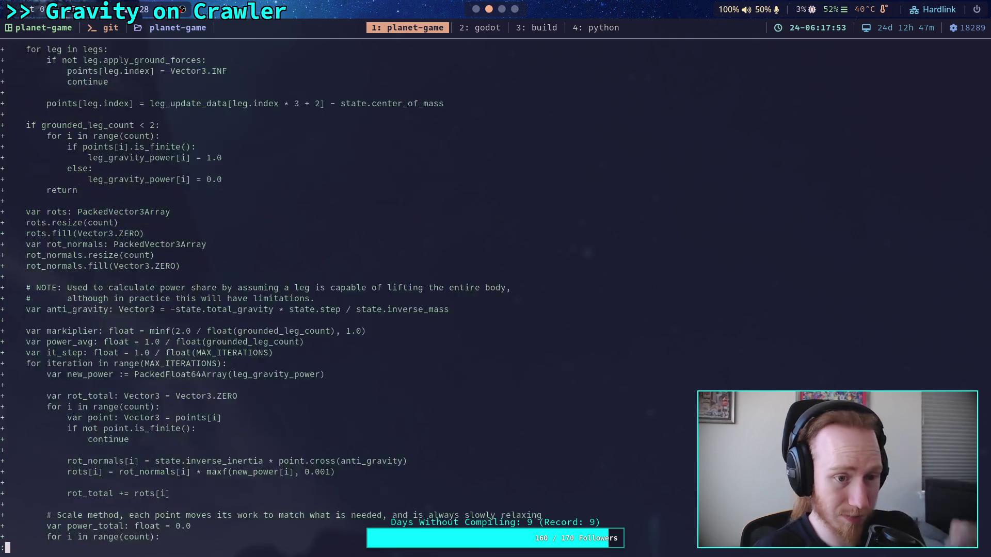
key("space")
key("q")
key("Up")
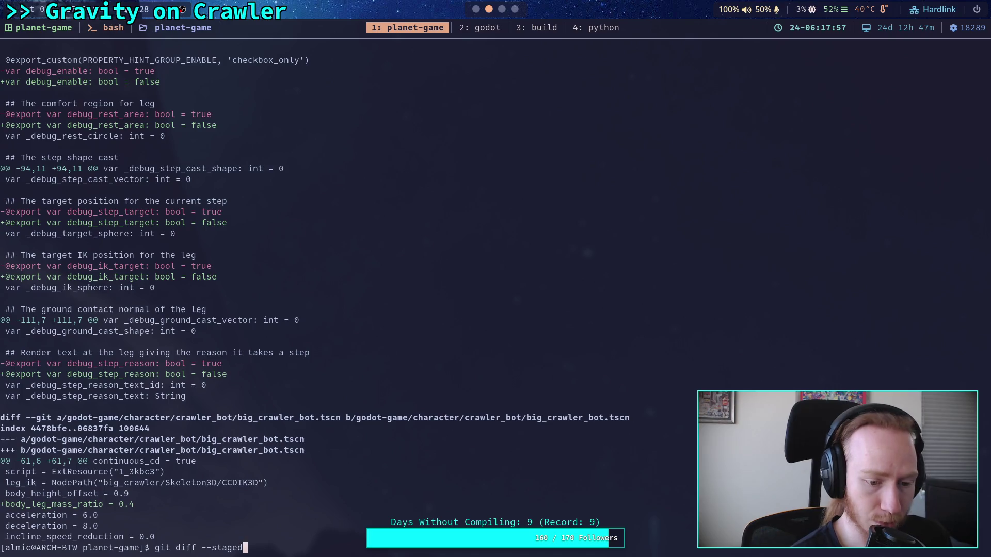
key("Up")
key("Up")
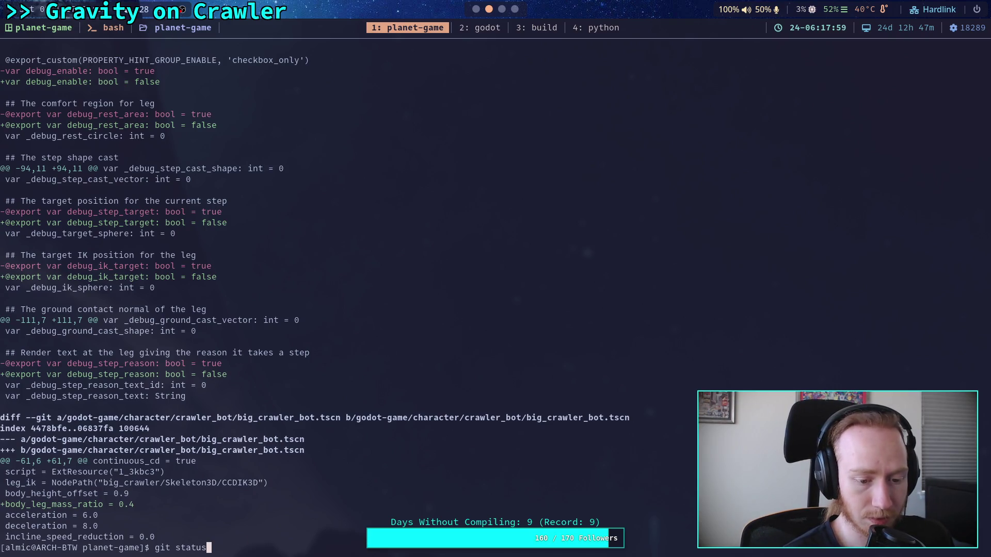
key("Return")
type("git diff")
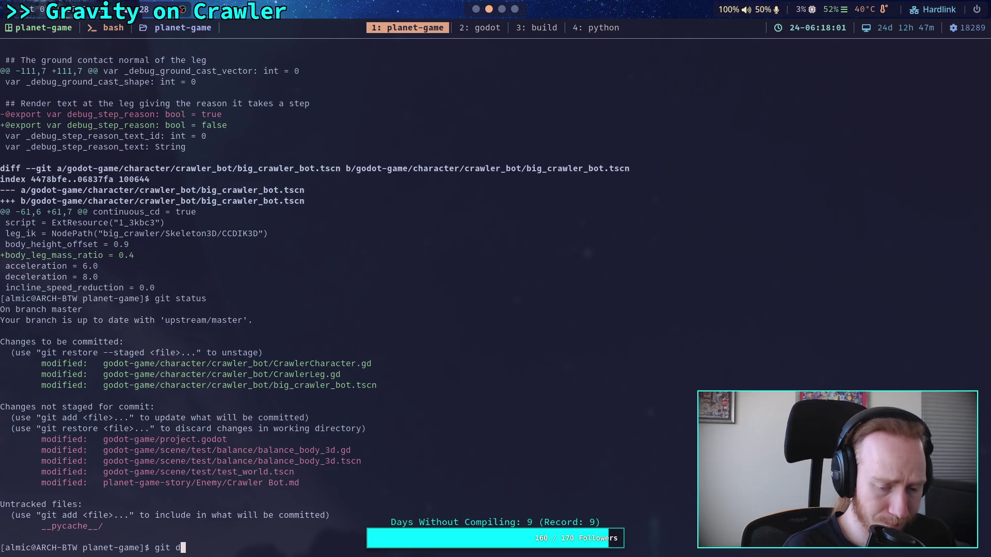
key("Return")
Step: Stage godot-game/project.godot and godot-game/scene/test/balance/, checking git status in between
type("qgit add godot-game/pr")
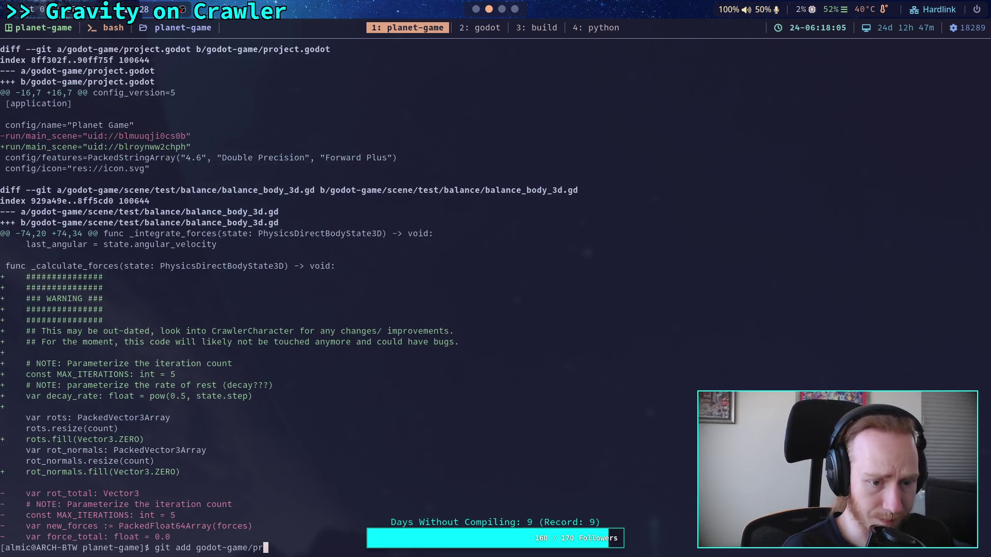
key("Tab")
key("Return")
type("git state")
key("BackSpace")
type("us")
key("Return")
type("git add godot-game/scene/test/balance/")
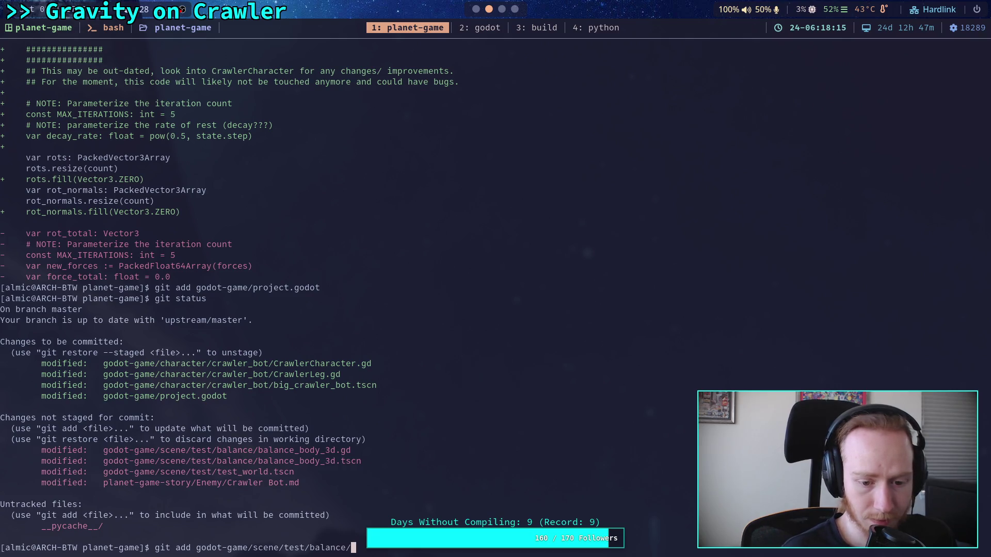
key("Return")
Step: Start typing the git add -i command for the godot-game/scene/ folder
type("git idd")
key("BackSpace")
key("BackSpace")
key("BackSpace")
type("add -i ")
type("sce")
key("BackSpace")
key("BackSpace")
key("BackSpace")
type("go")
key("Tab")
type("sc")
key("Tab")
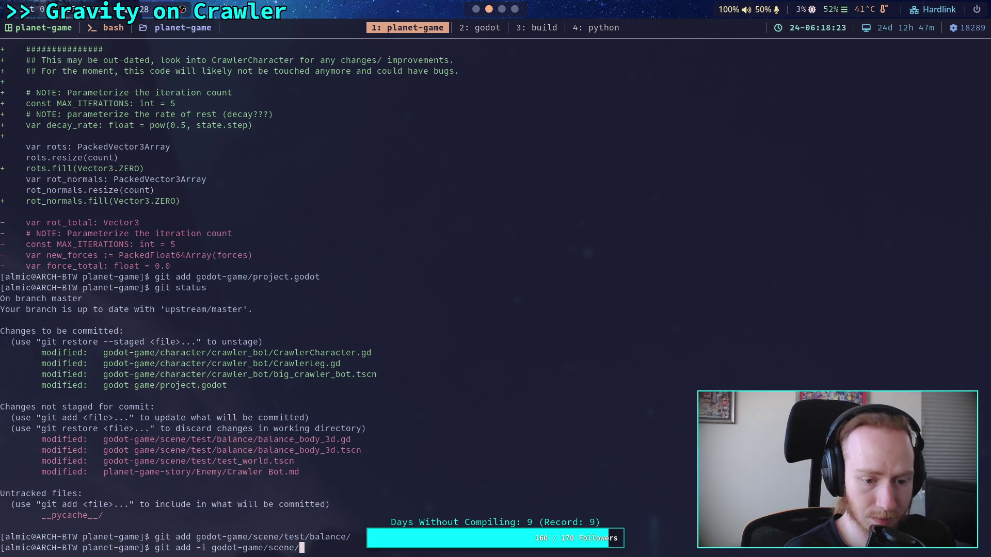
Step: In interactive patch mode, stage only test_world.tscn's SlopeWall hunk, skipping the Player and CrawlerBot transforms
key("Return")
type("5")
key("Return")
type("1")
key("Return")
key("Return")
type("n")
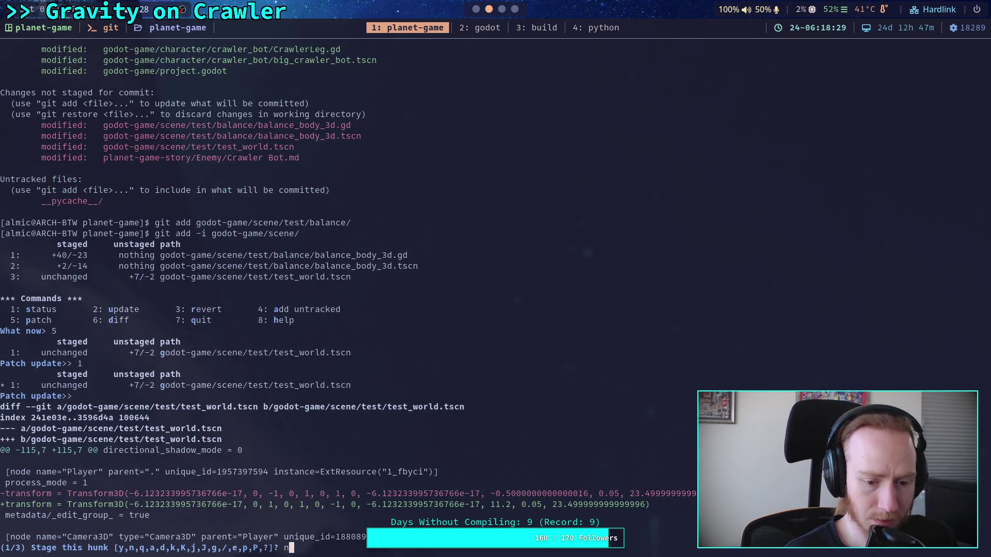
key("Return")
type("y")
key("Return")
type("n")
key("Return")
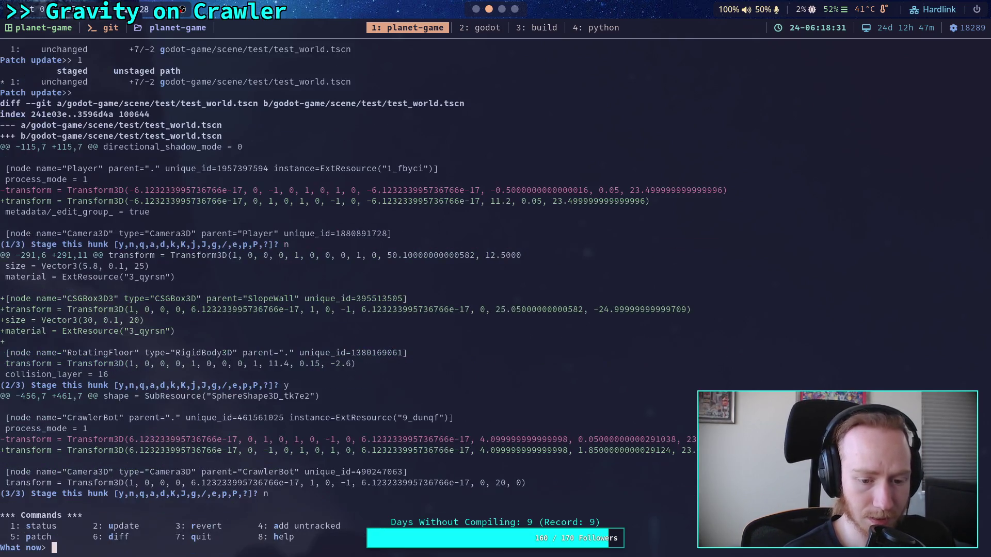
type("q")
key("Return")
Step: Stage the planet-game-story/ notes folder, recheck git status, and view the remaining unstaged diff
type("git status")
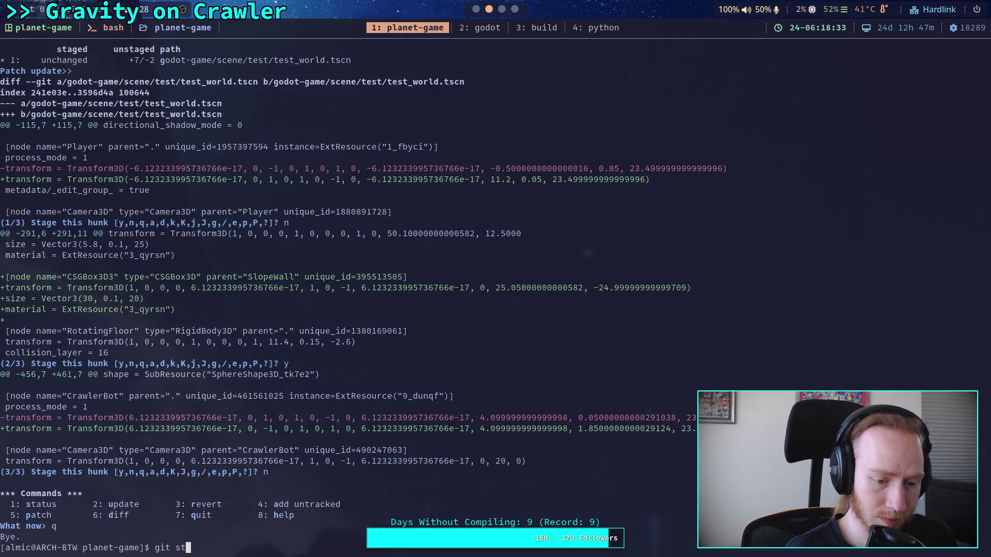
key("Return")
type("git add pl")
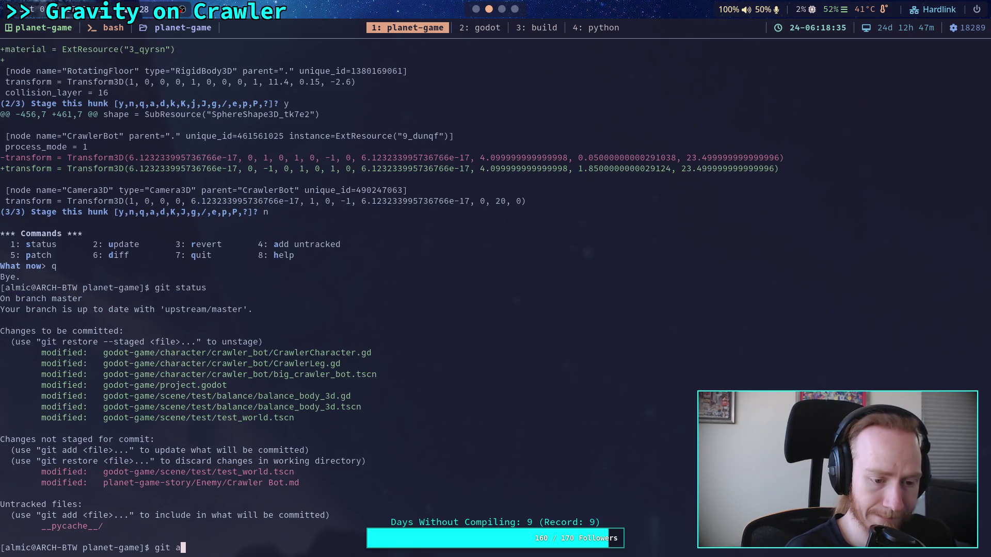
key("Tab")
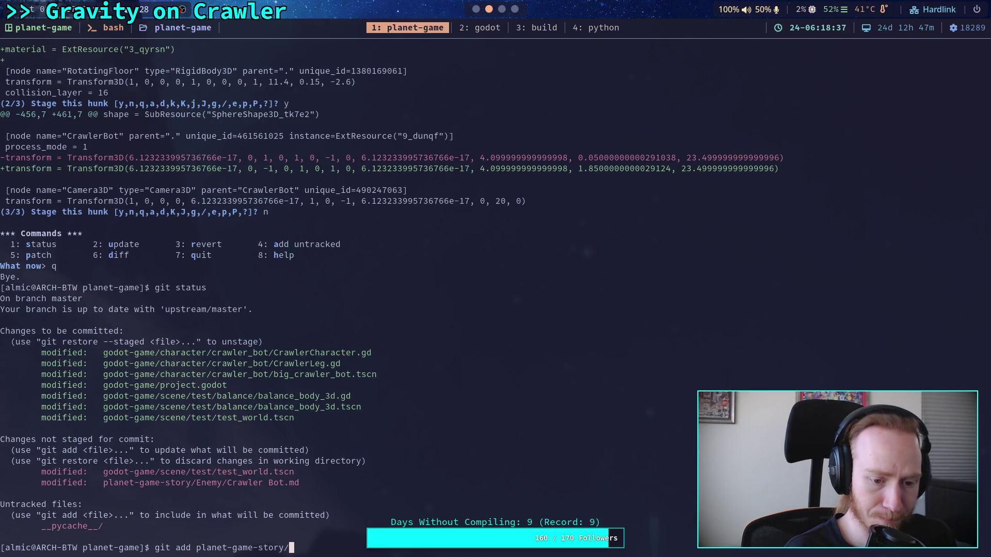
key("Return")
type("git status")
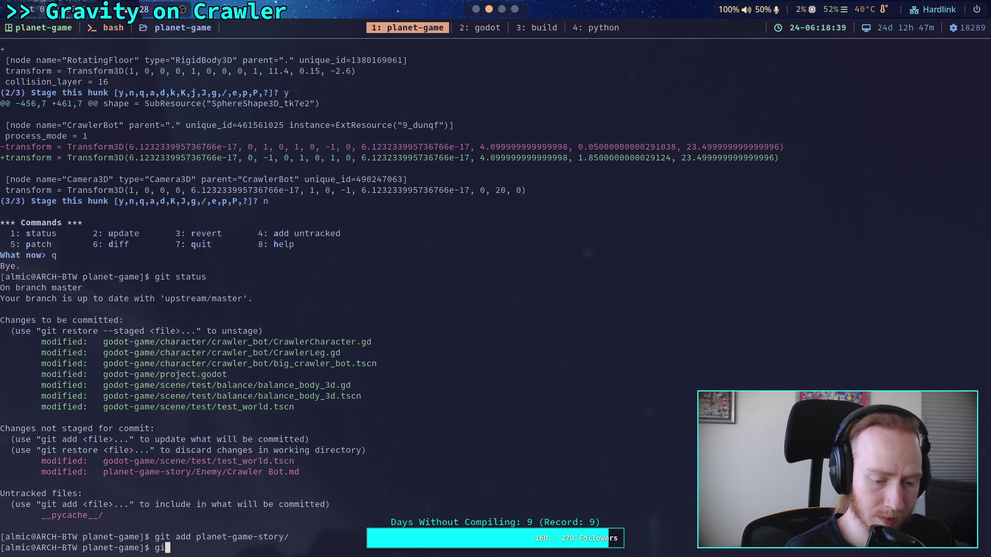
key("Return")
type("git diff")
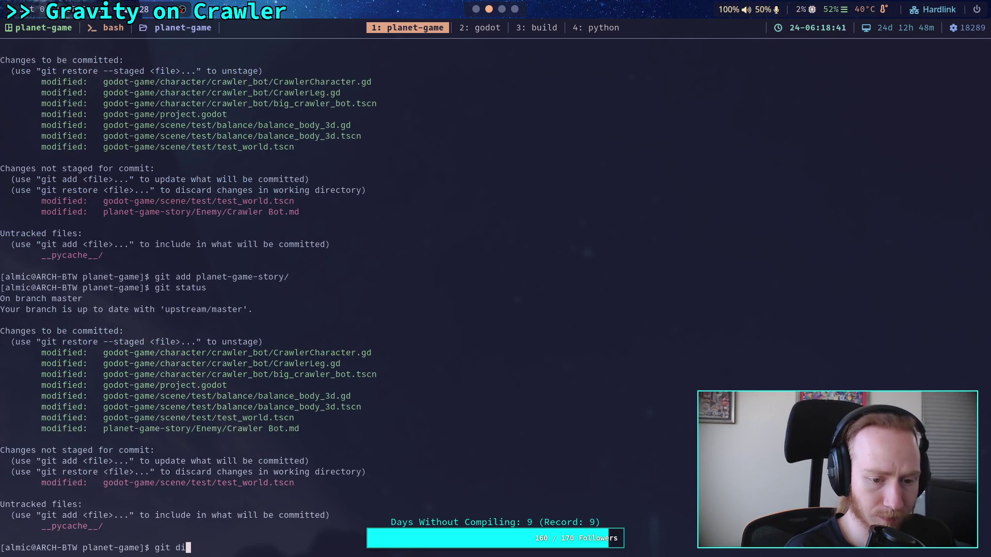
key("Return")
key("Up")
key("Up")
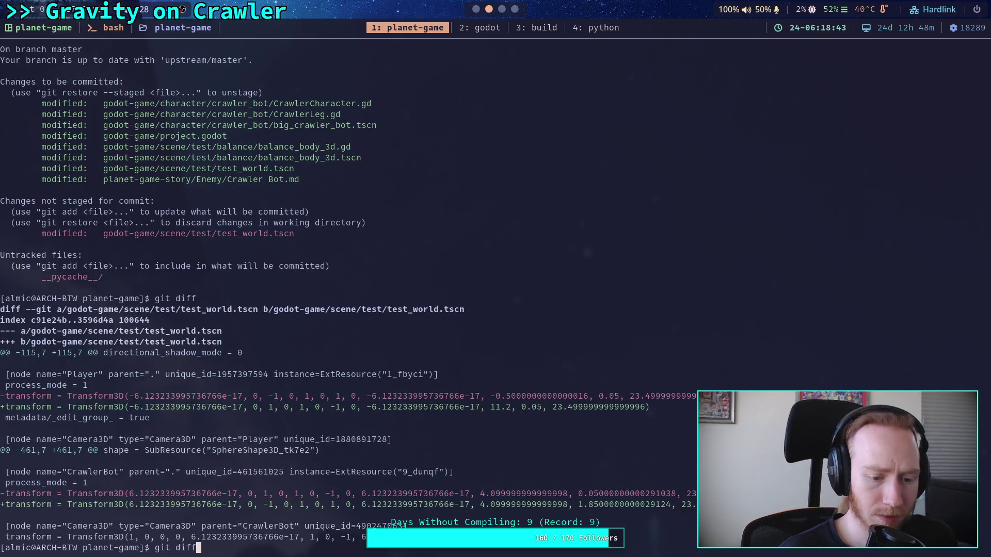
Step: Page through git diff --staged to the end, then run git status to confirm eight staged files
key("Down")
type("--staged")
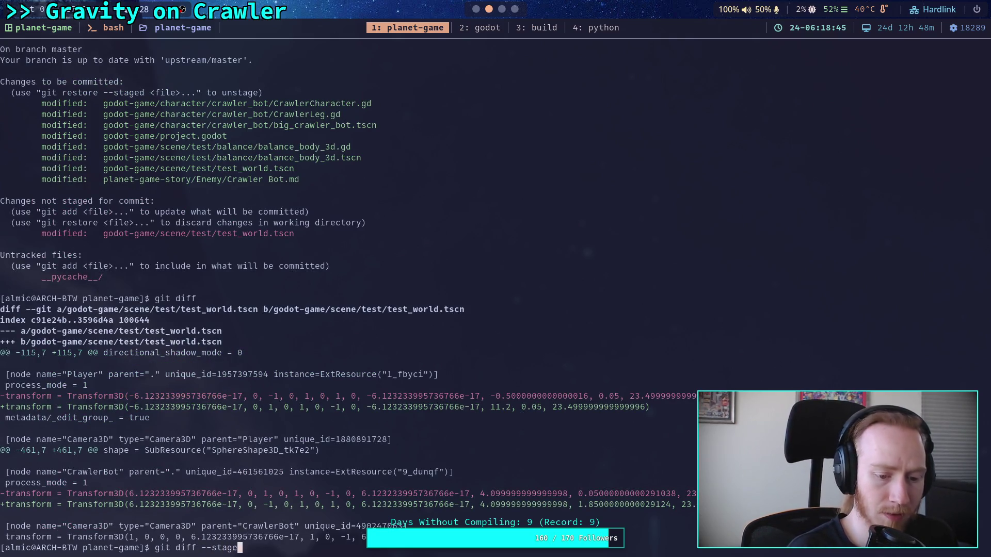
key("Return")
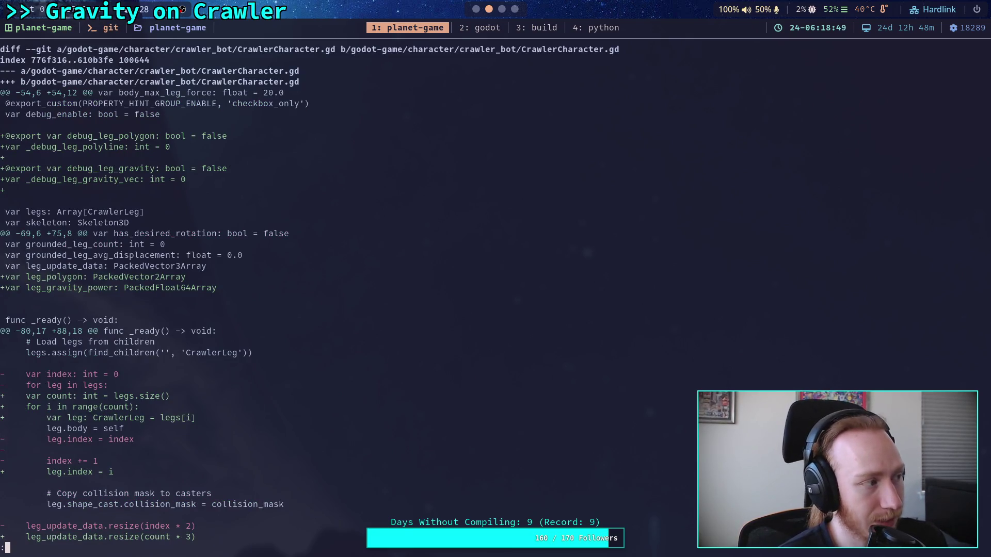
key("space")
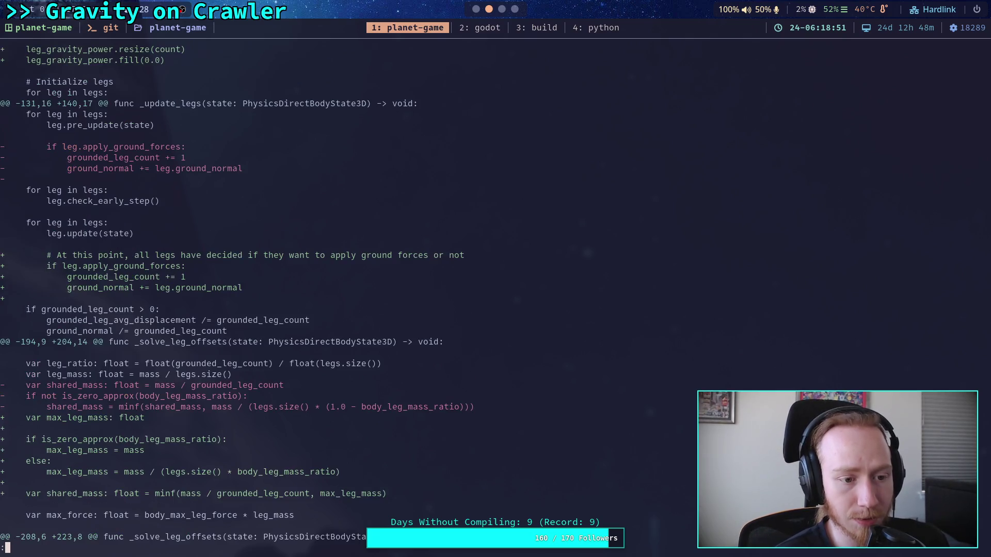
key("space")
key("space")
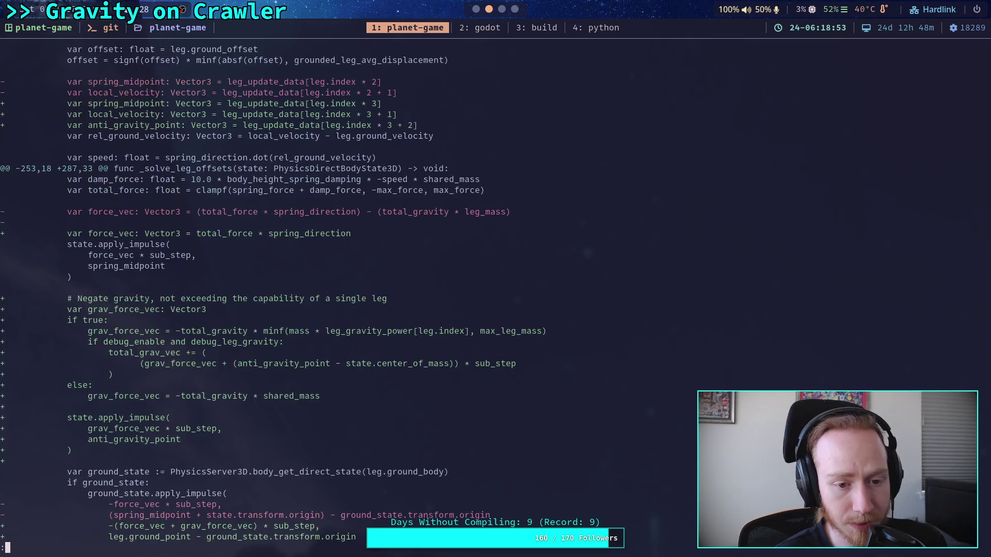
key("space")
key("space")
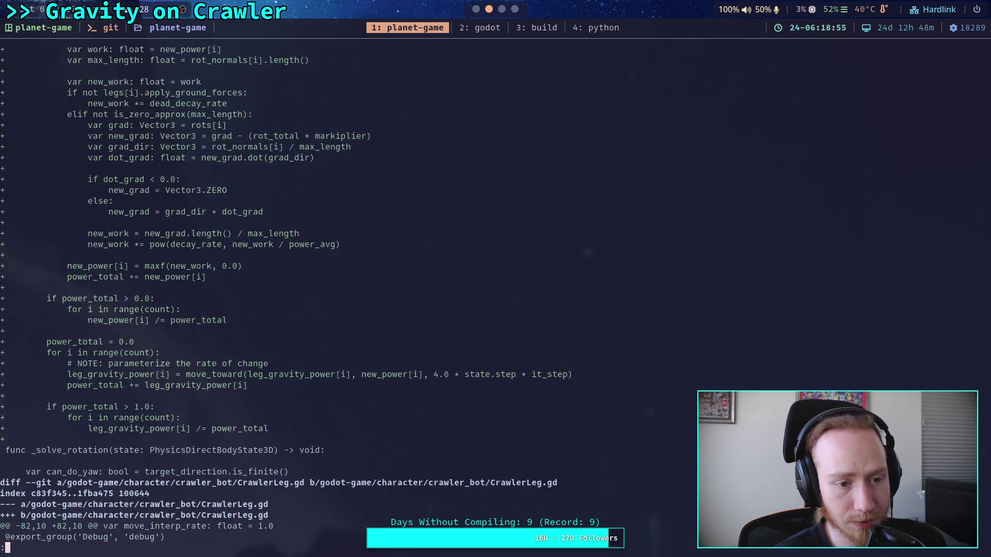
key("space")
key("space")
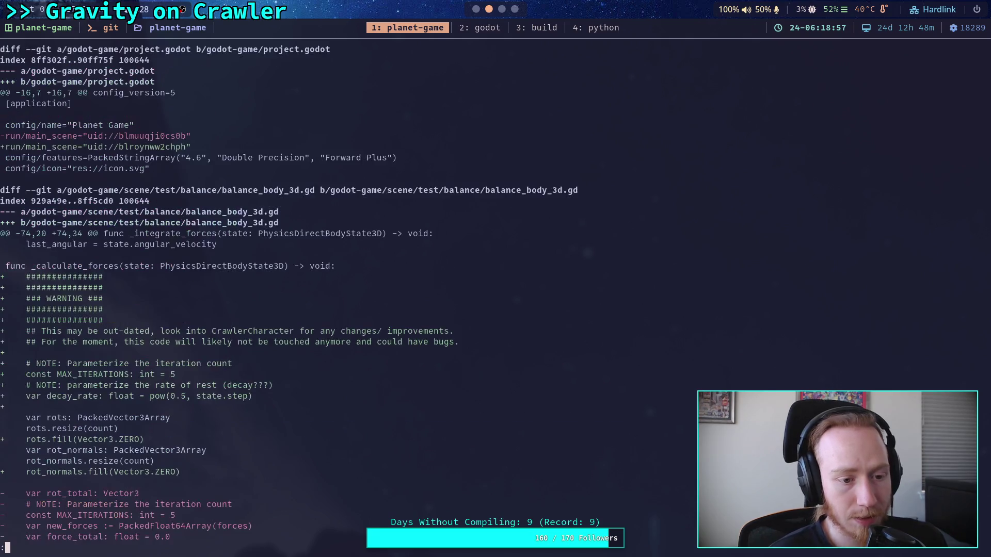
key("space")
key("space")
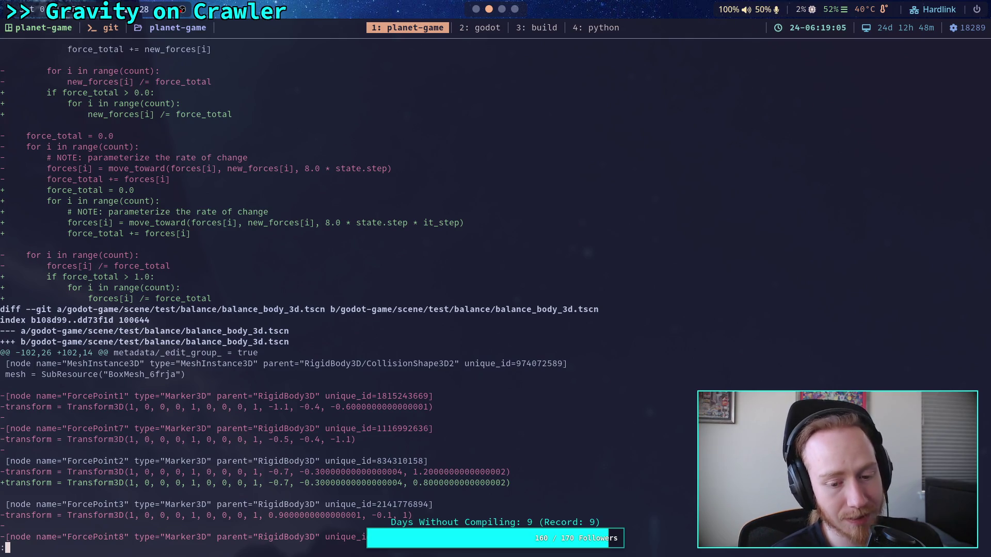
key("space")
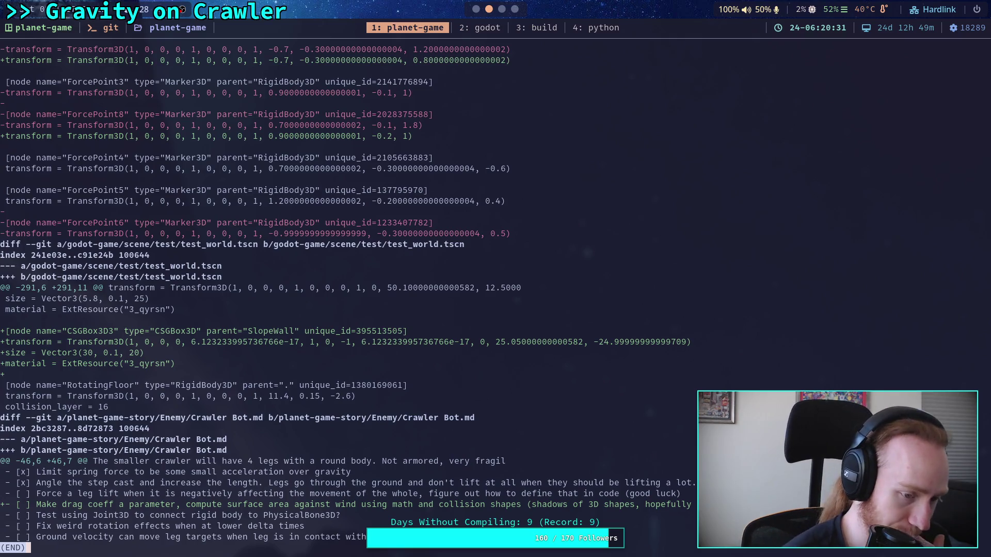
type("qgit status")
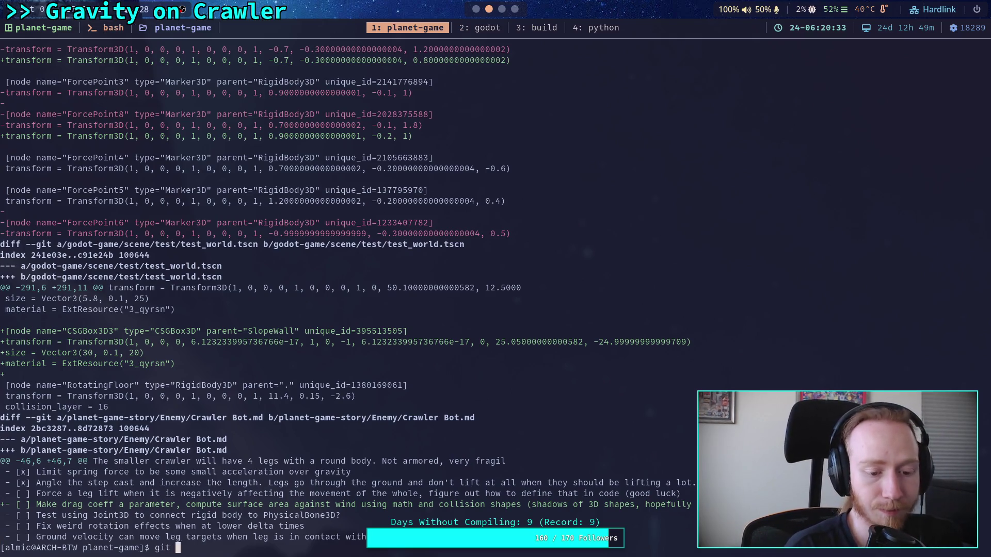
key("Return")
Step: Start a git commit titled 'Finish leg gravity system', with a bullet on dynamically computed leg anti-gravity forces
type("git commit")
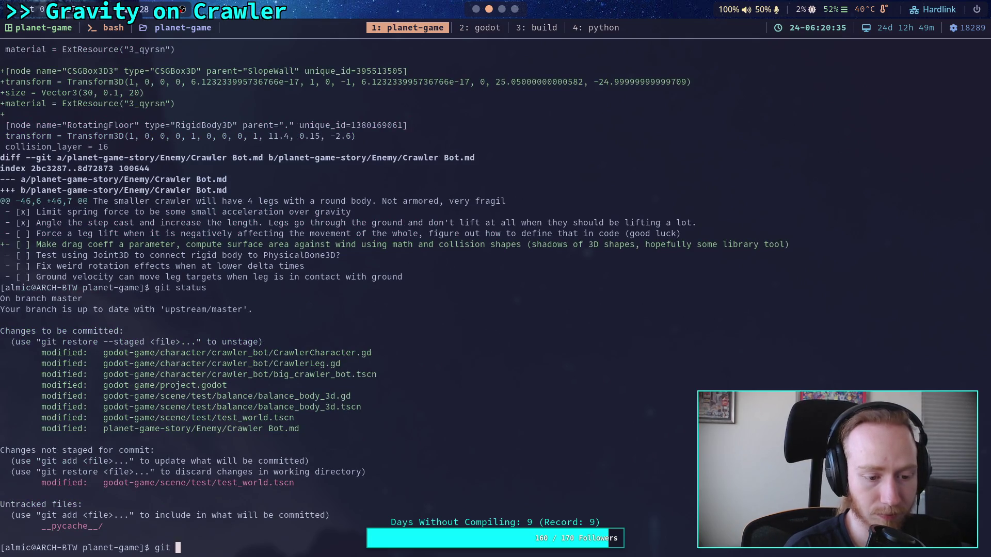
key("Return")
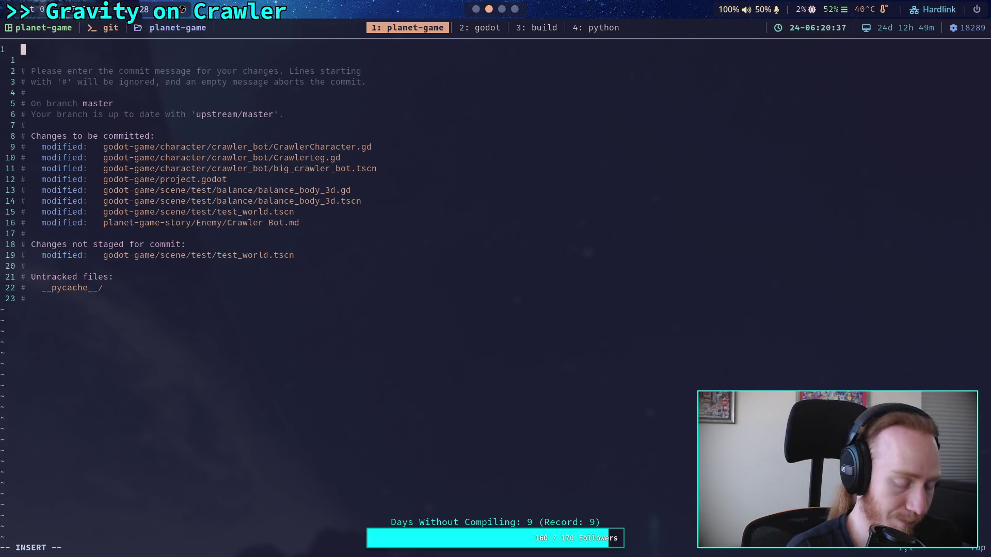
type("Finish leg gravity")
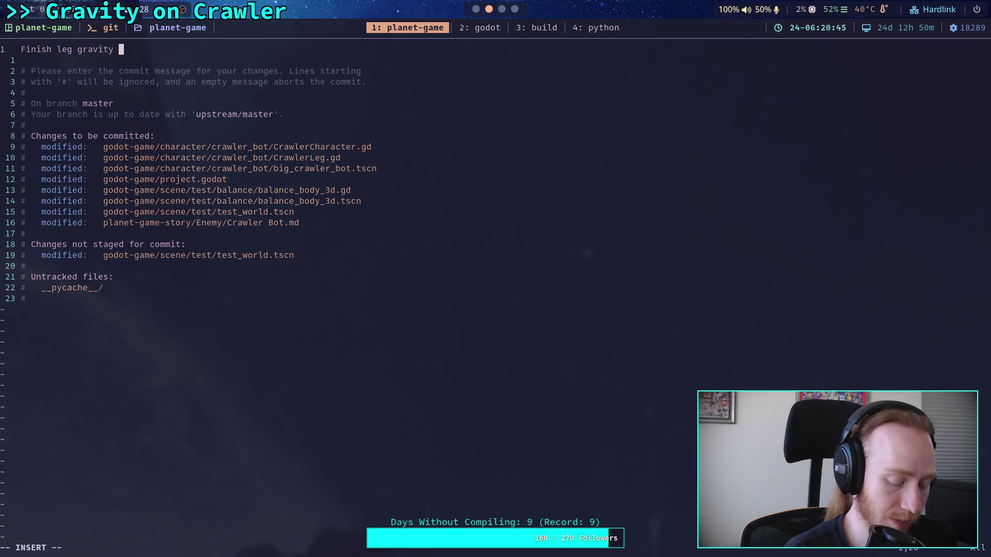
type(" system")
key("Return")
key("Return")
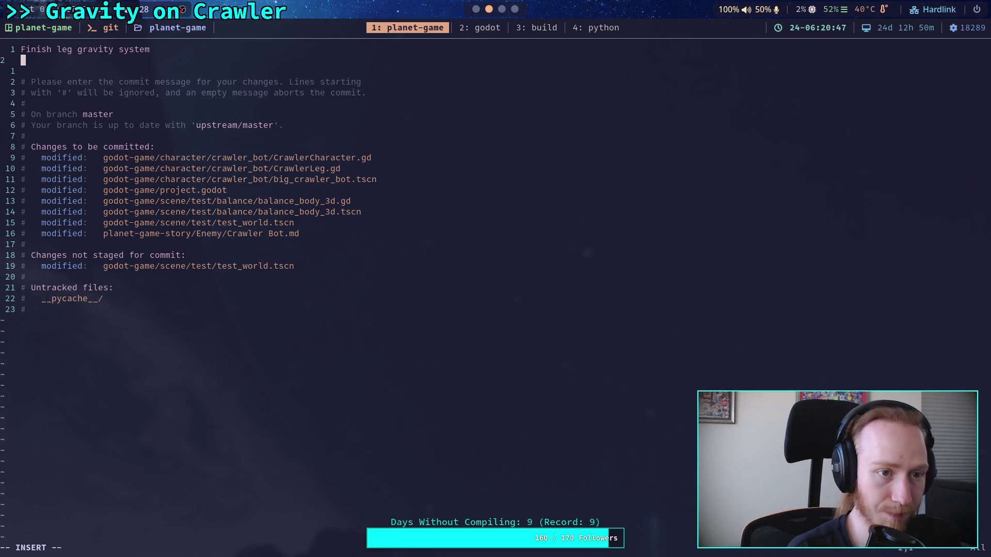
type("- Crawler ")
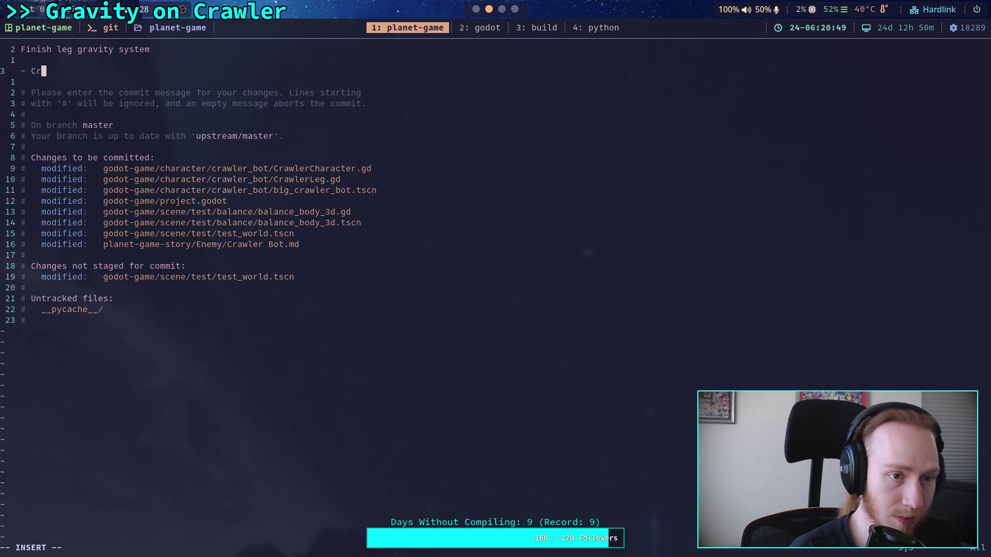
type("now dynma")
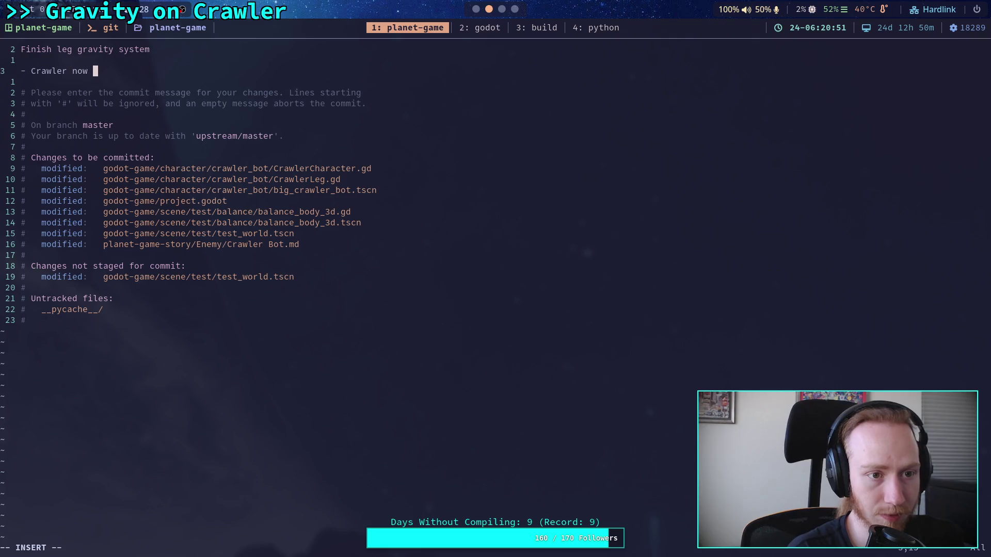
key("BackSpace")
key("BackSpace")
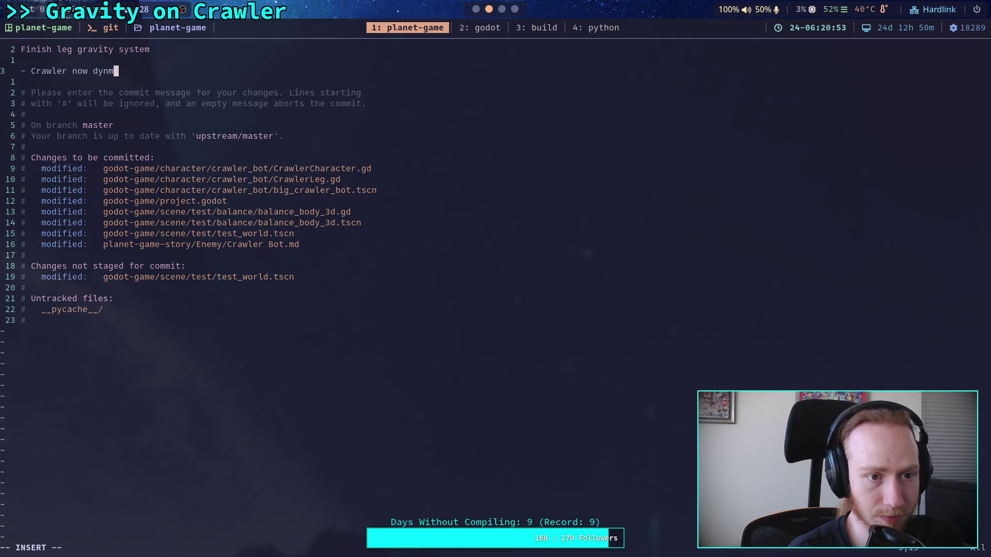
type("amically c")
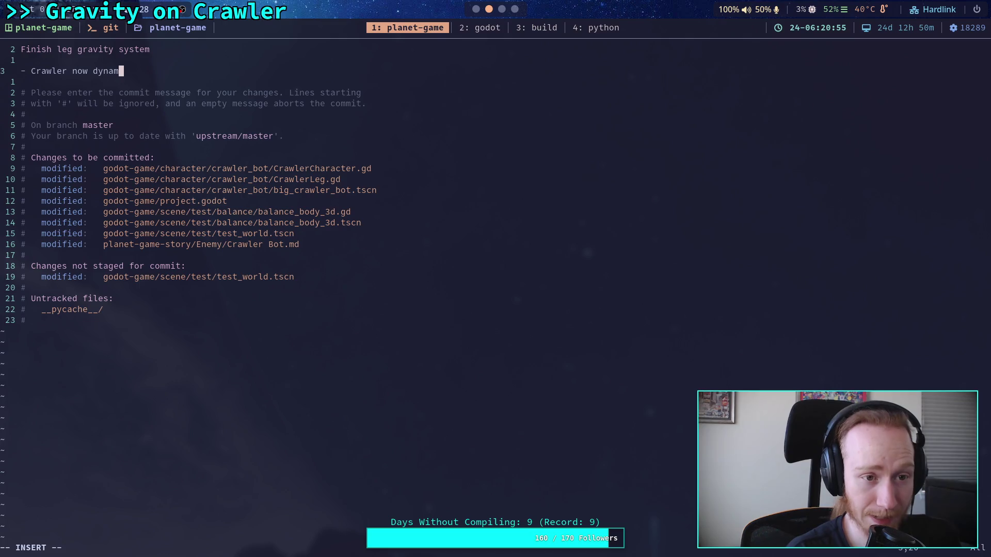
type("omputes ")
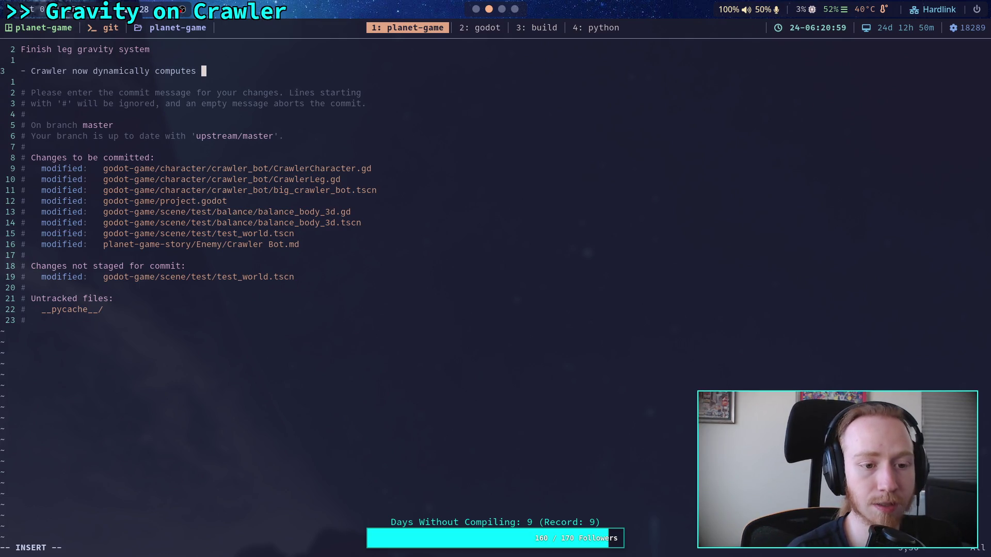
type("leg anti-gravity forces ")
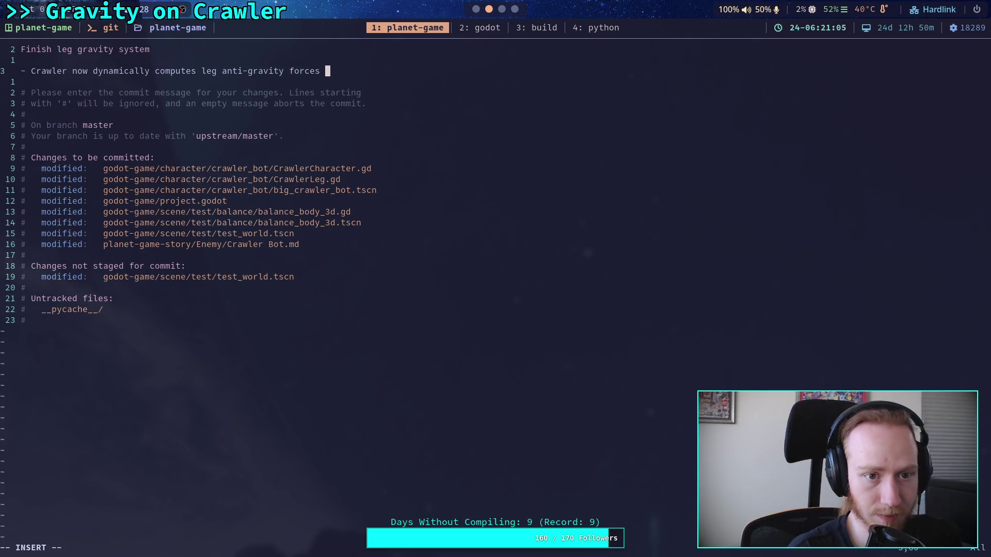
type("base")
key("BackSpace")
key("BackSpace")
key("BackSpace")
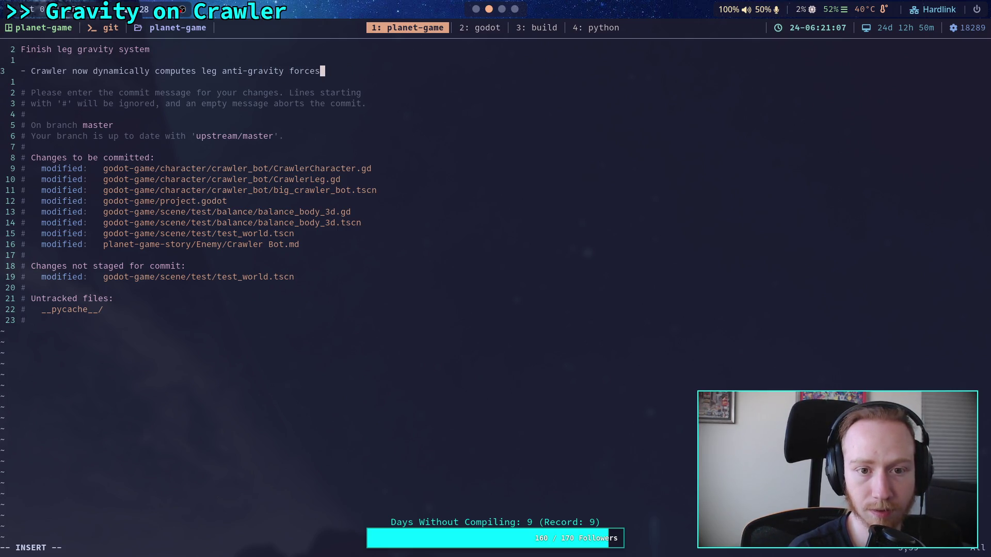
key("Return")
type("based on orientation")
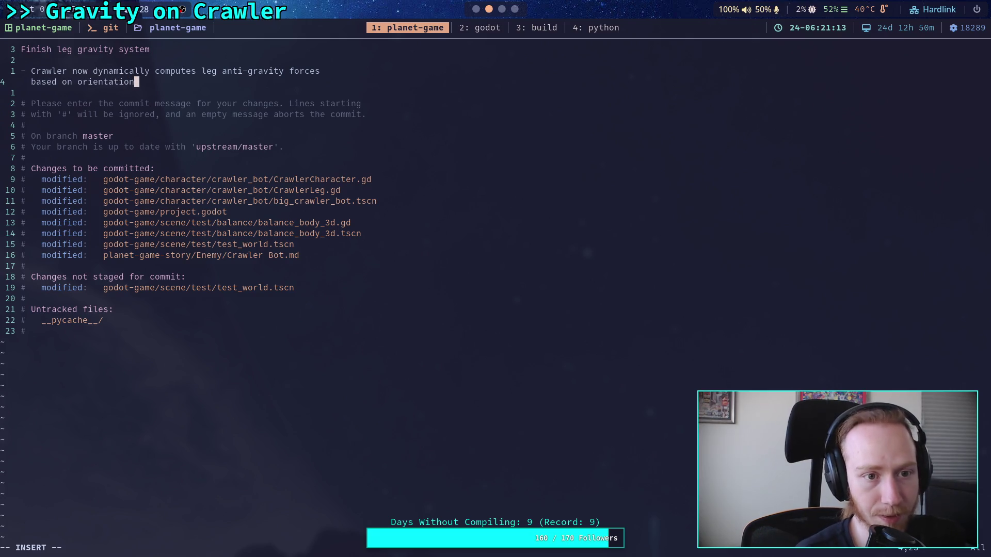
type(" and ")
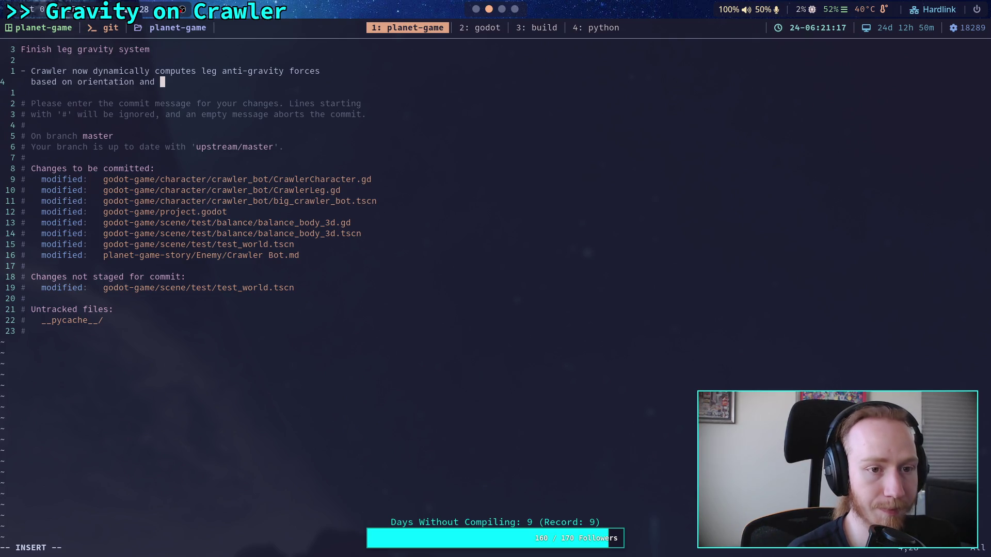
type("whether legs ar")
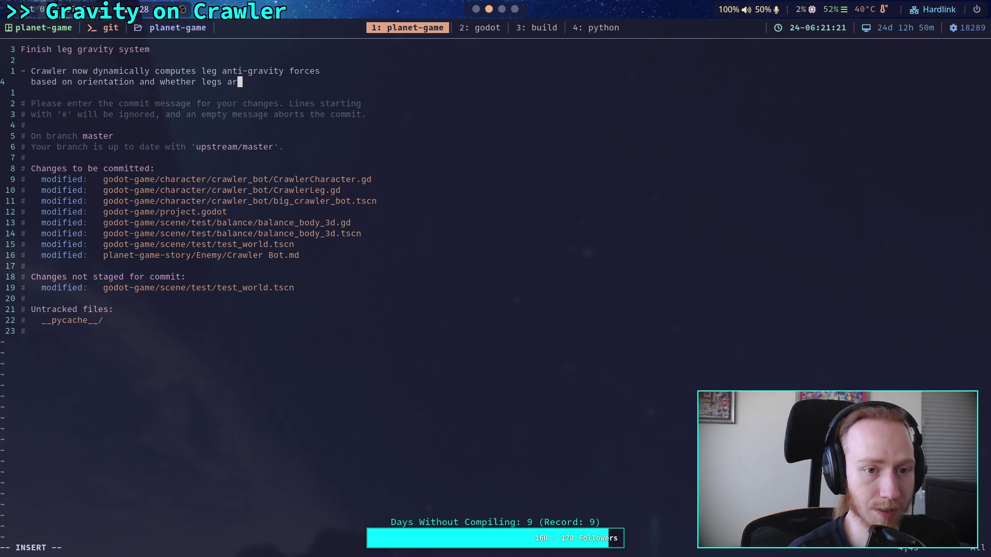
type("e lifted")
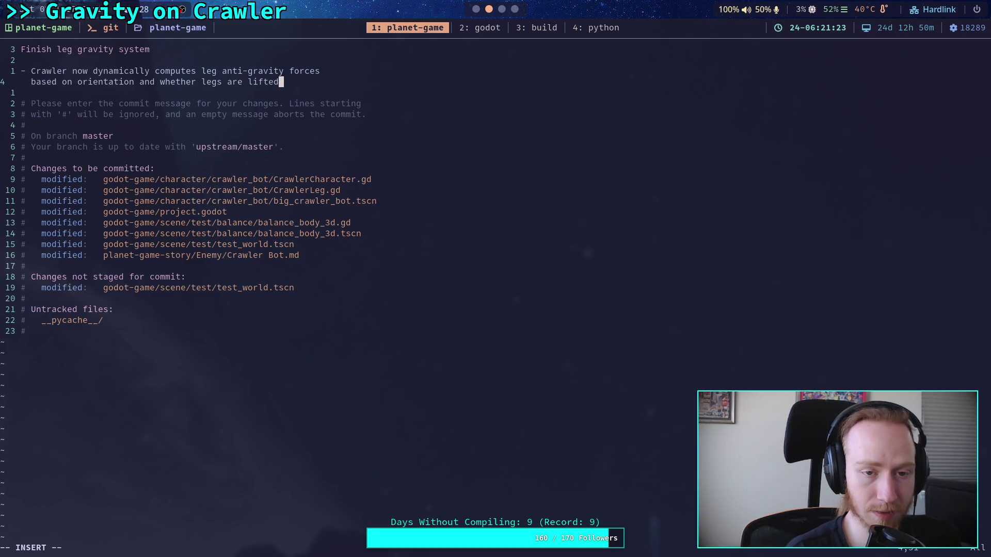
key("BackSpace")
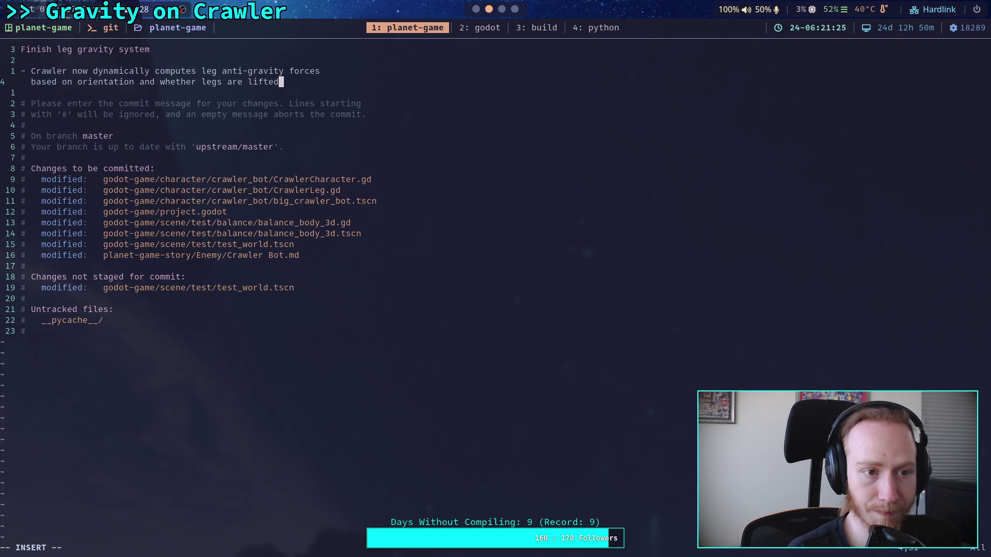
Step: Add bullets on applying opposite anti-gravity forces to ground contact bodies and a TODO for better air friction
key("Return")
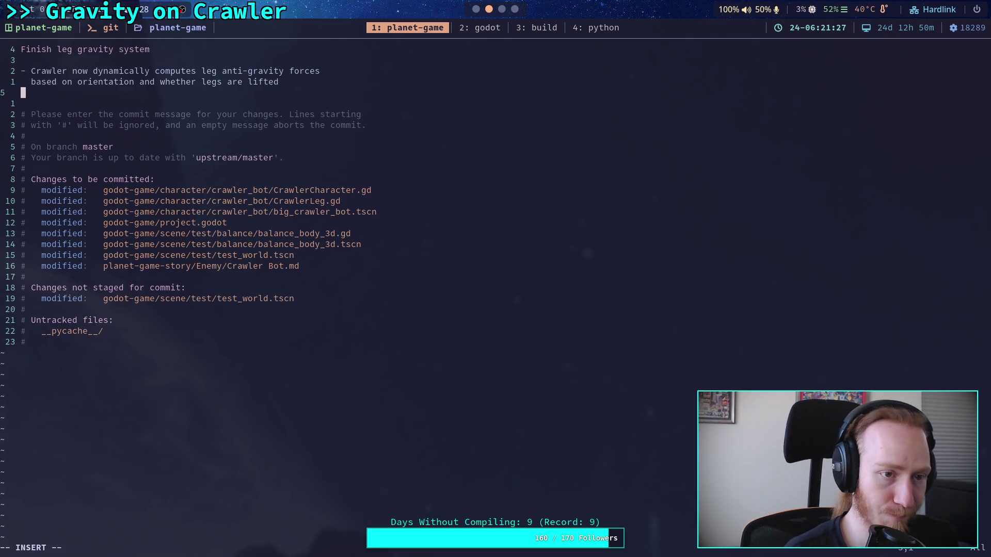
type("- Crawler a")
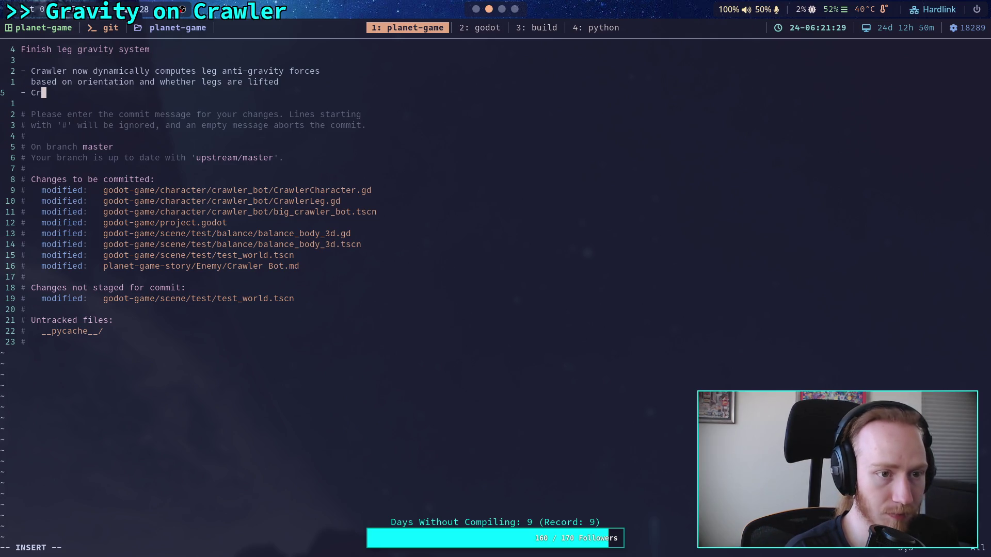
type("ppl")
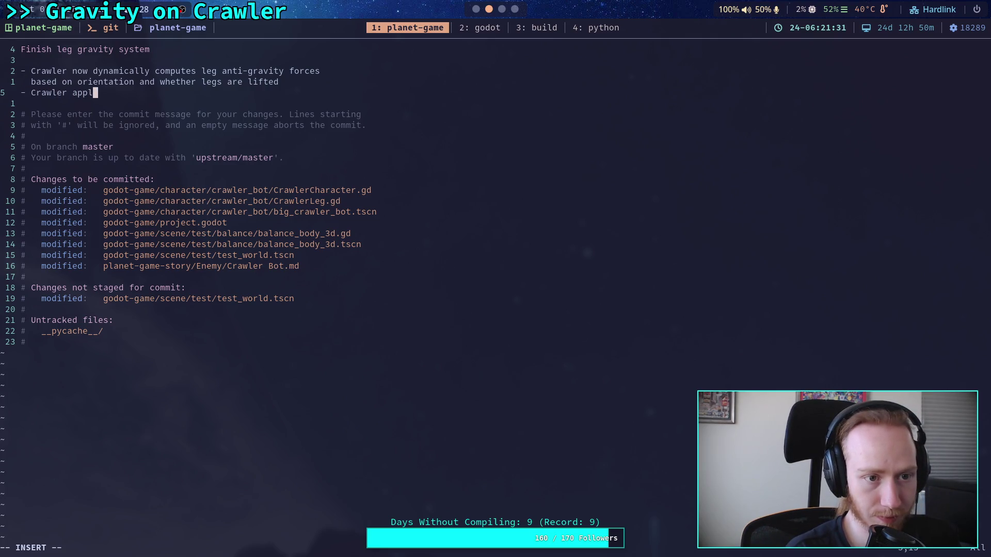
type("ies opposite")
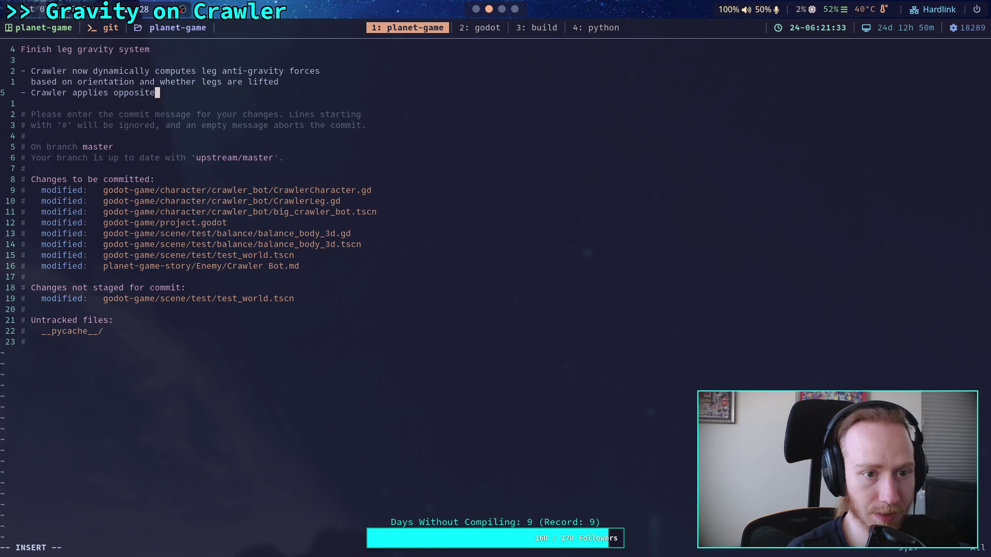
type(" forces ")
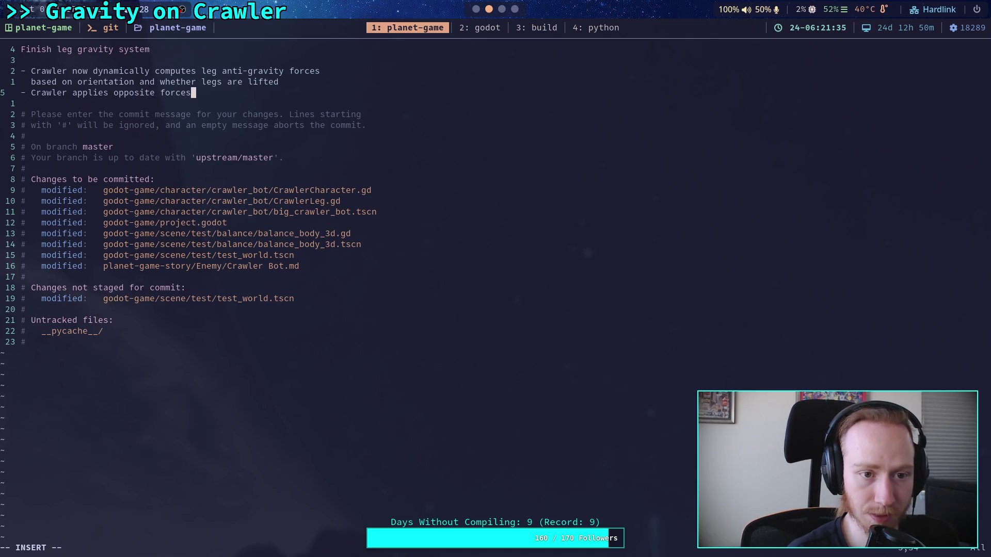
type("from a")
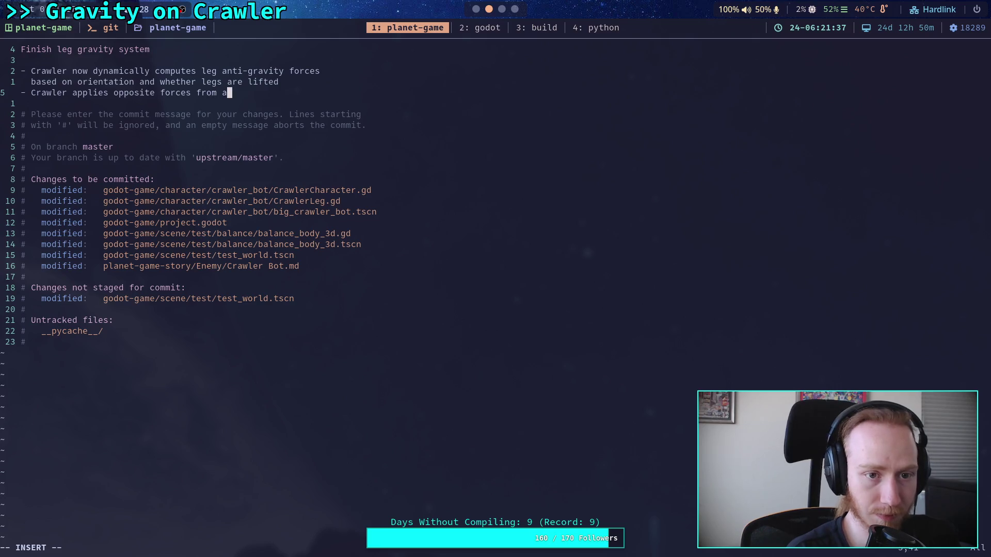
type("nti-gravity to")
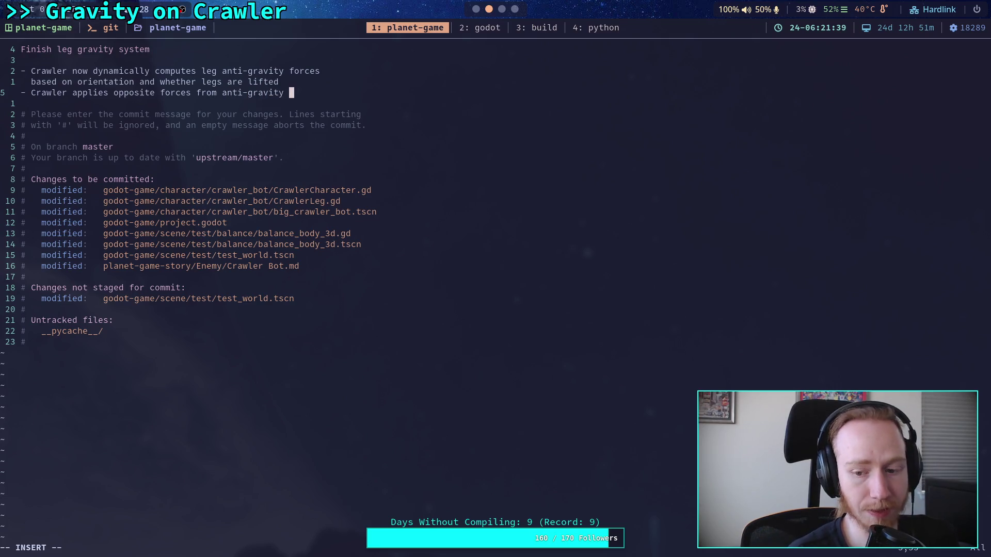
key("Return")
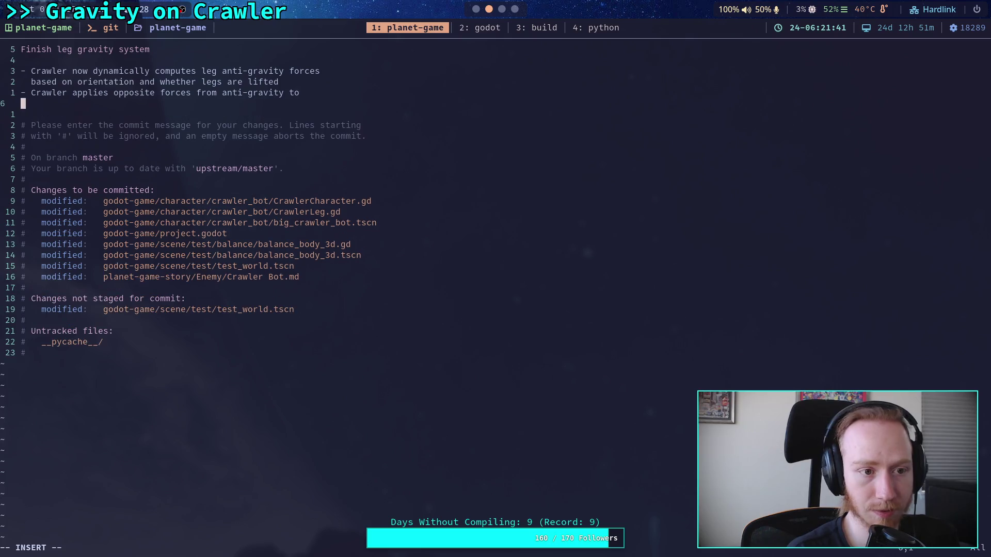
type("ground body")
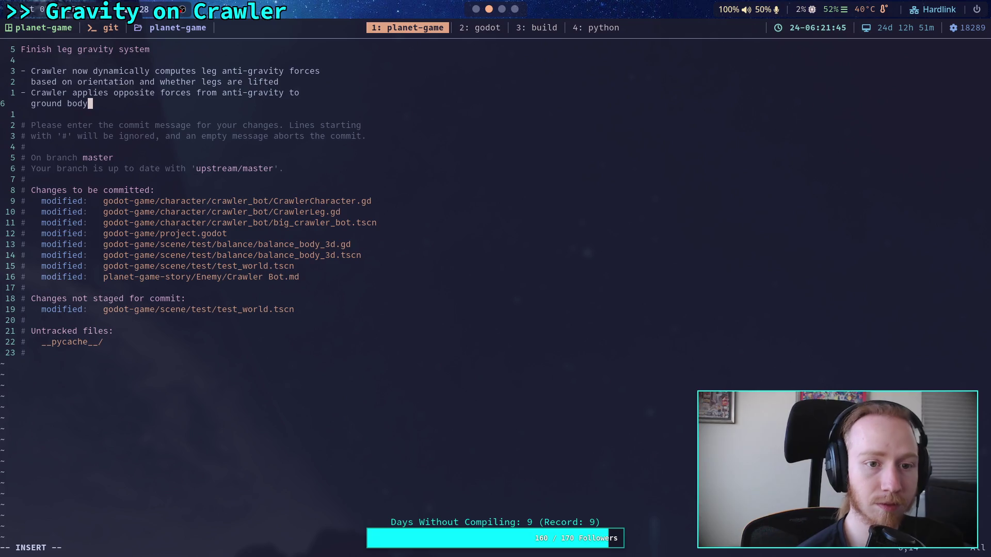
key("BackSpace")
type("y")
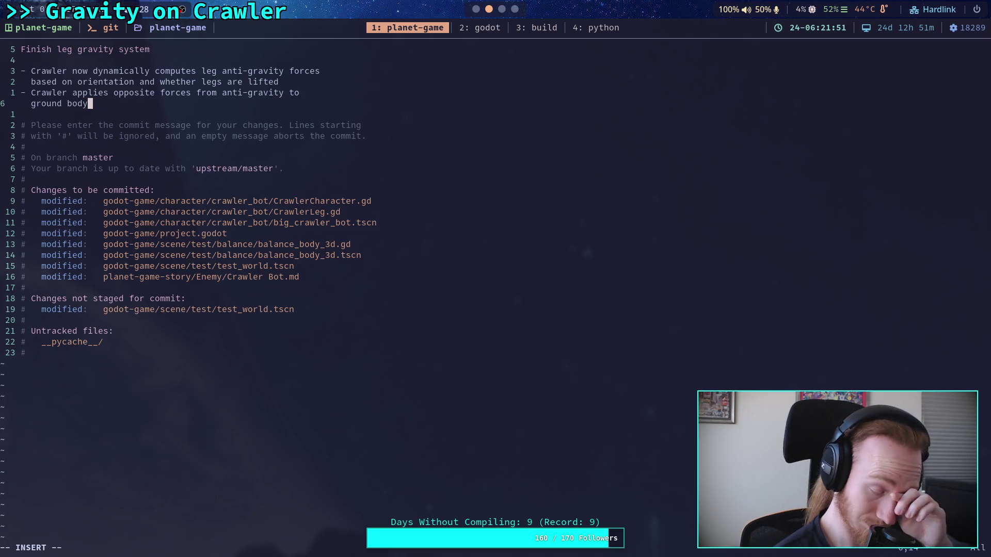
key("BackSpace")
key("BackSpace")
key("BackSpace")
type("cont")
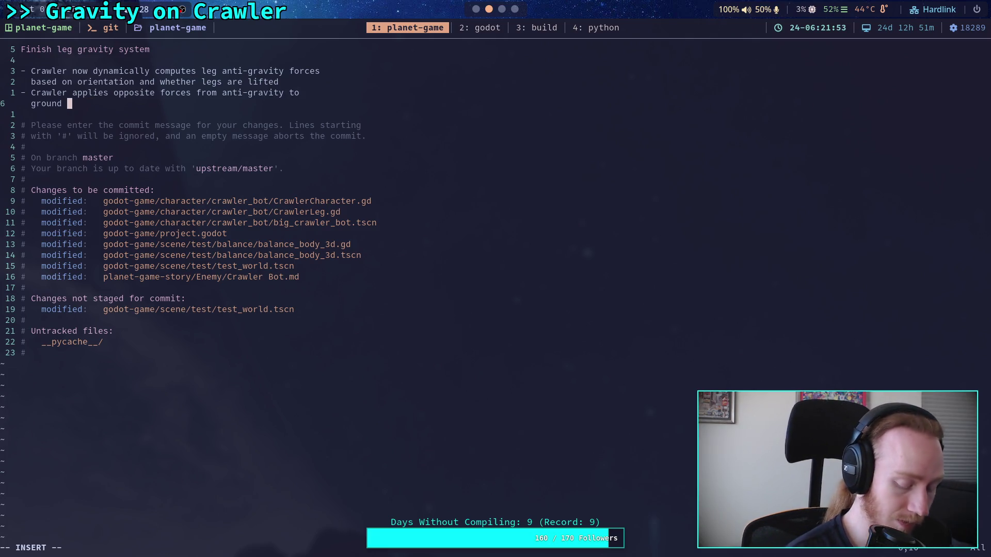
type("act bodies")
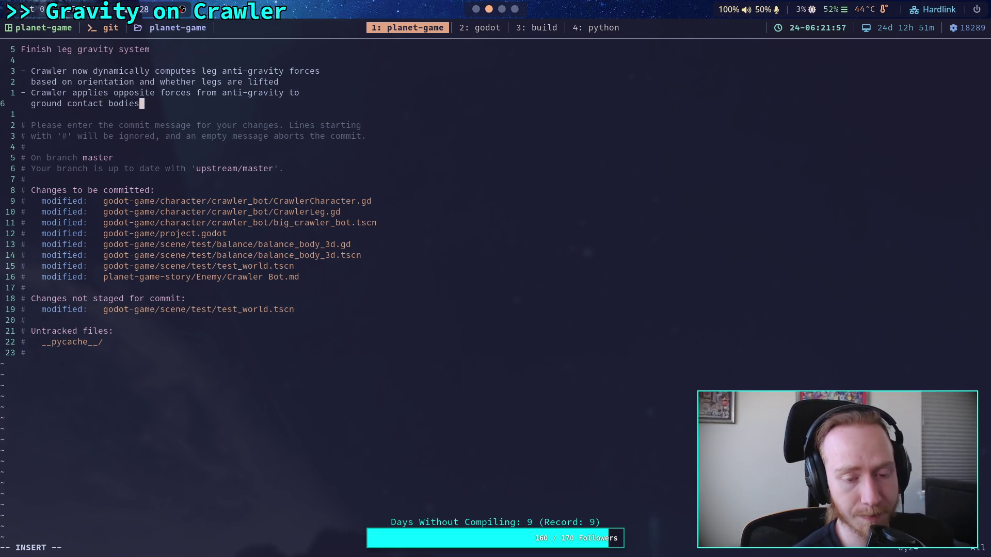
key("Return")
type("- ")
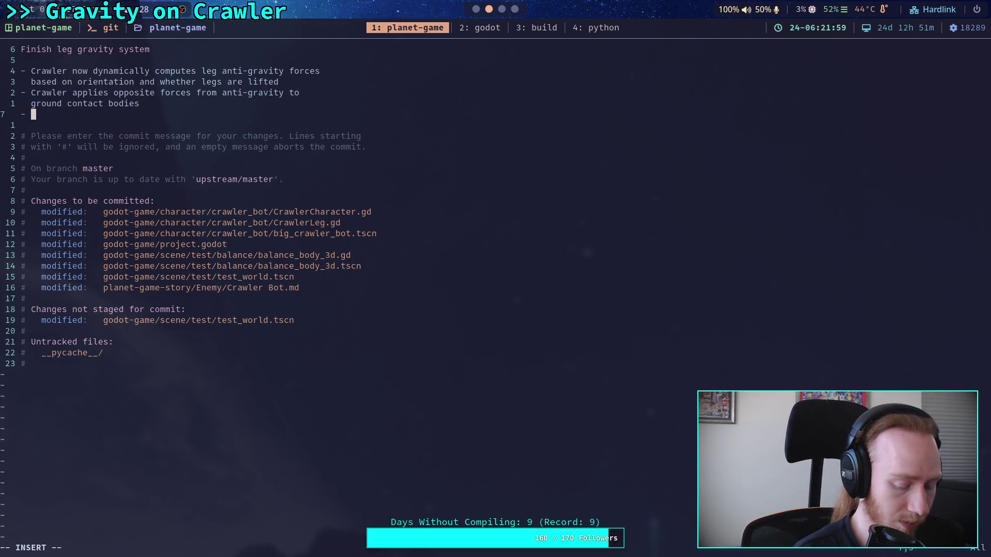
type("Add TODO")
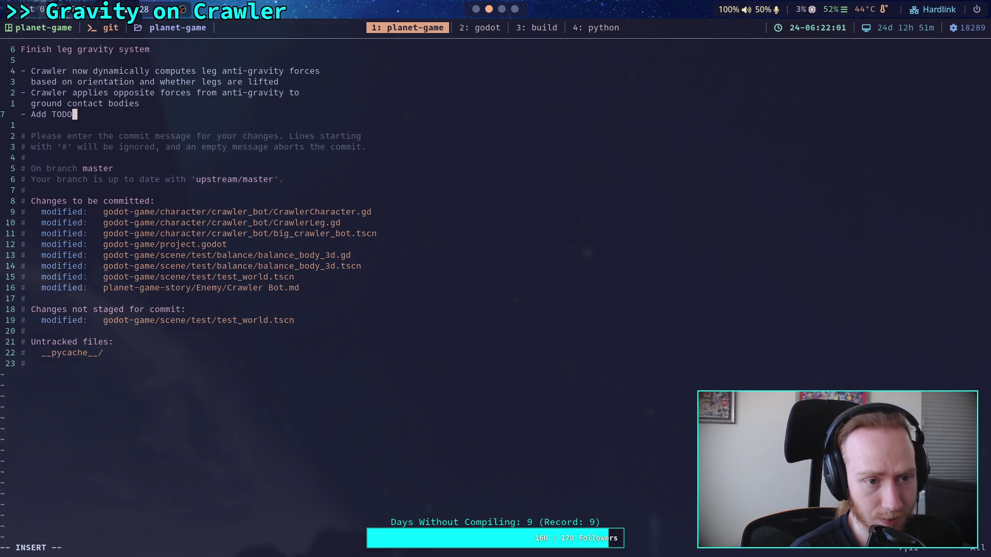
type(" for ai")
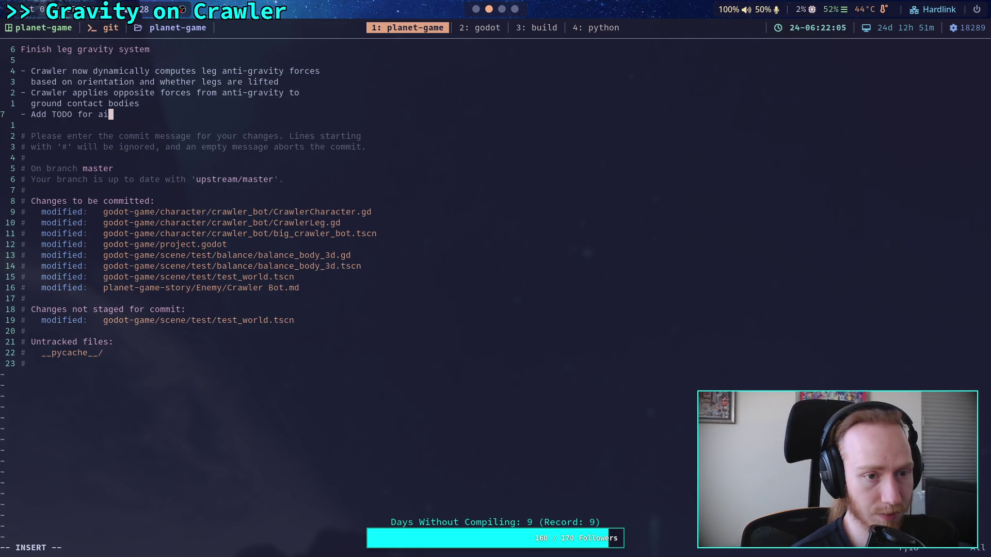
key("BackSpace")
key("BackSpace")
type("better air frec")
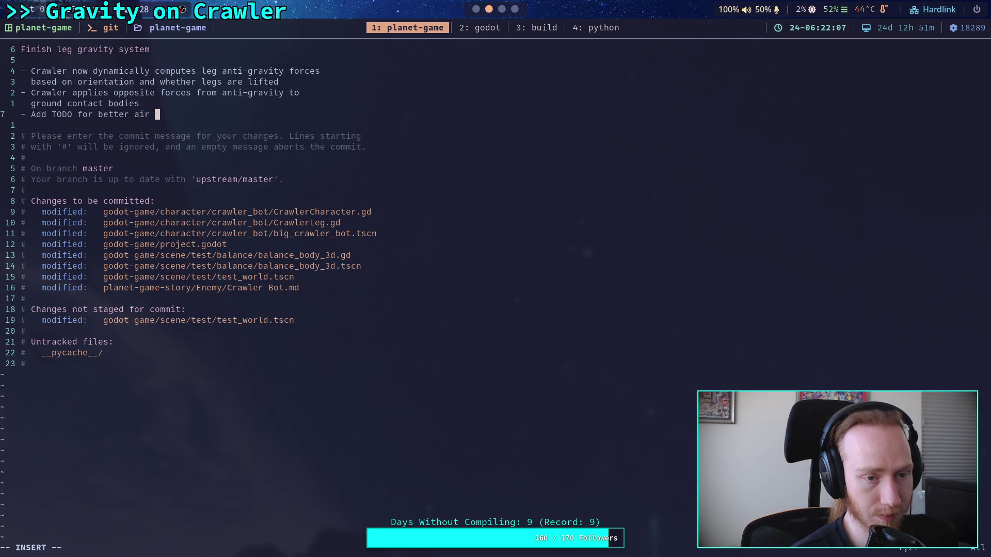
key("BackSpace")
key("BackSpace")
type("icti")
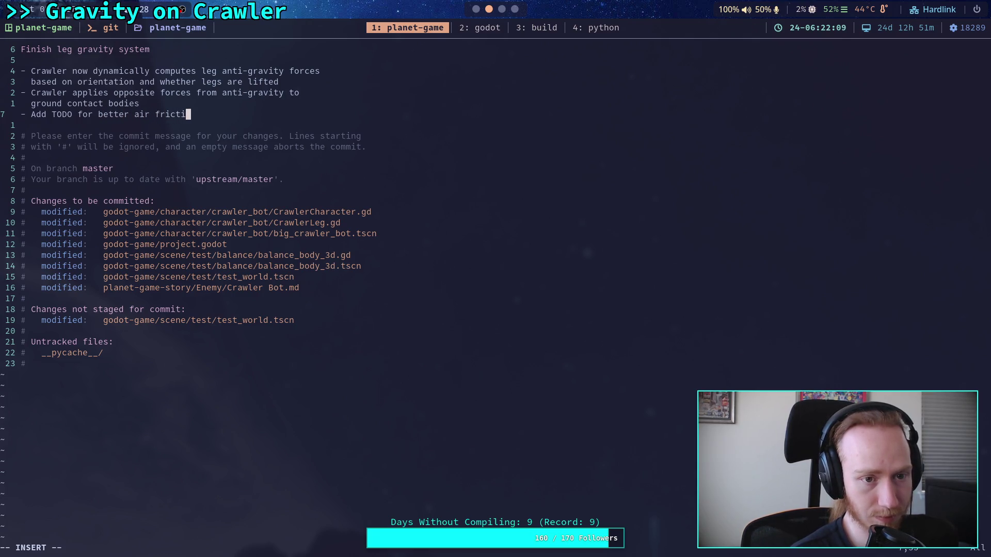
type("on, ")
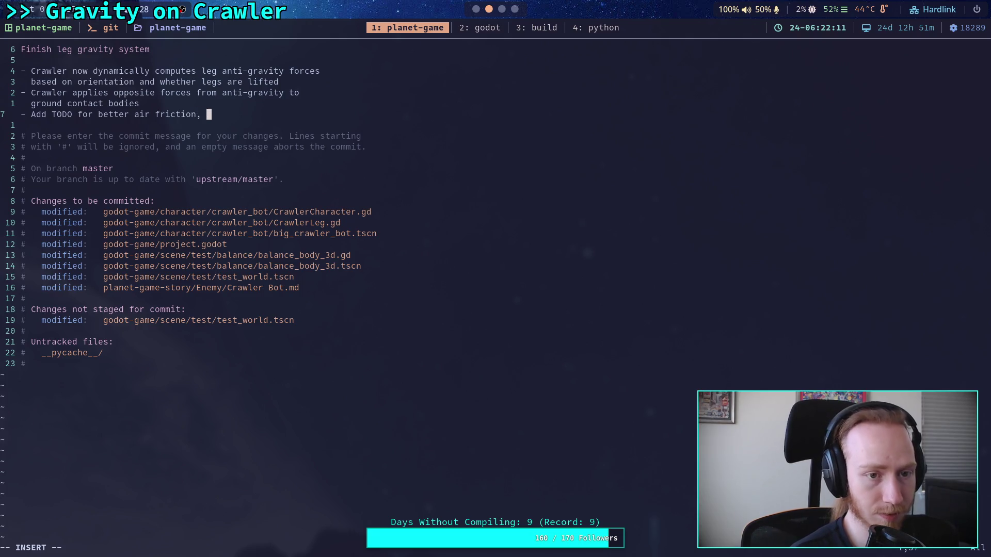
type("crawler")
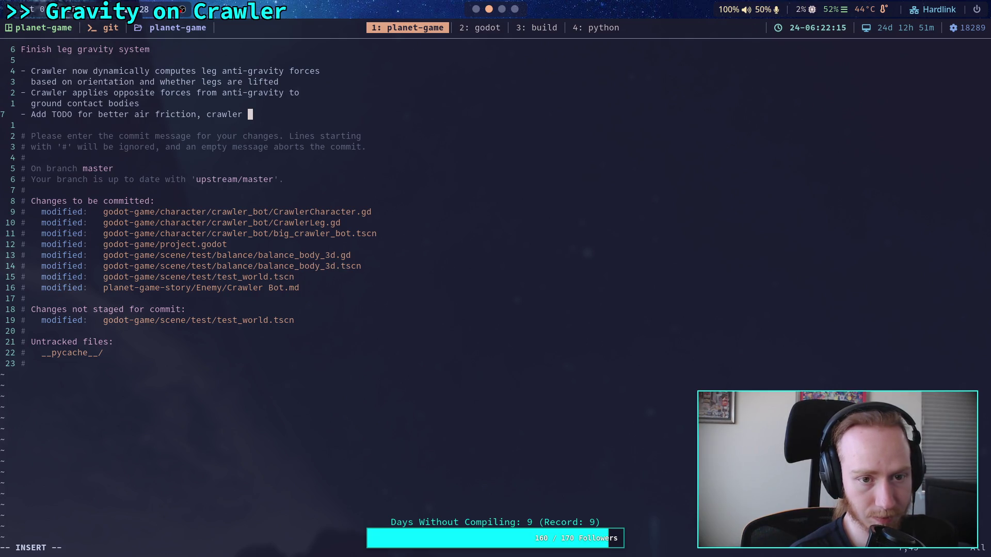
key("BackSpace")
key("BackSpace")
key("BackSpace")
key("Up")
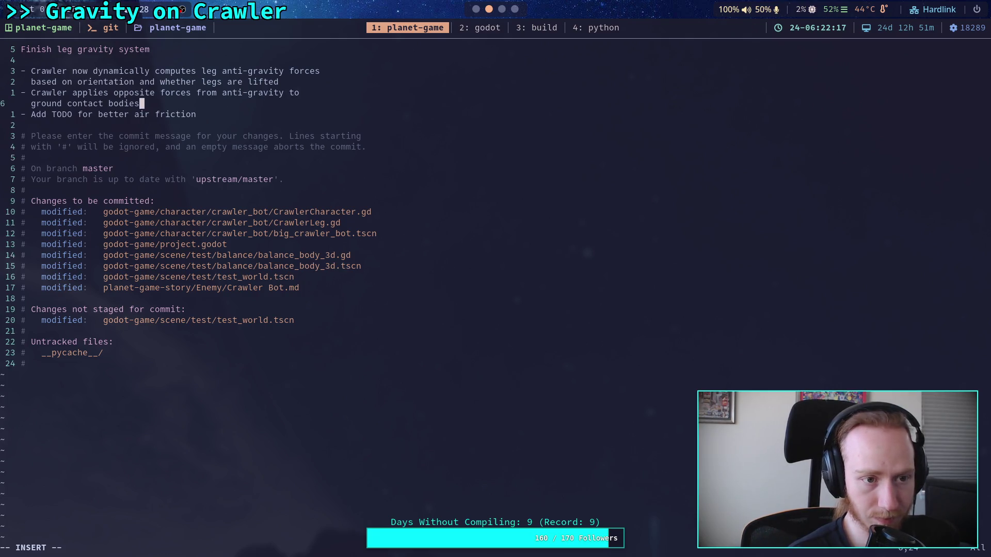
Step: Add the bullet 'Crawler now passes the trivial drop test where it is aligned with the ground', then return to Godot
key("Return")
type("- Crawel")
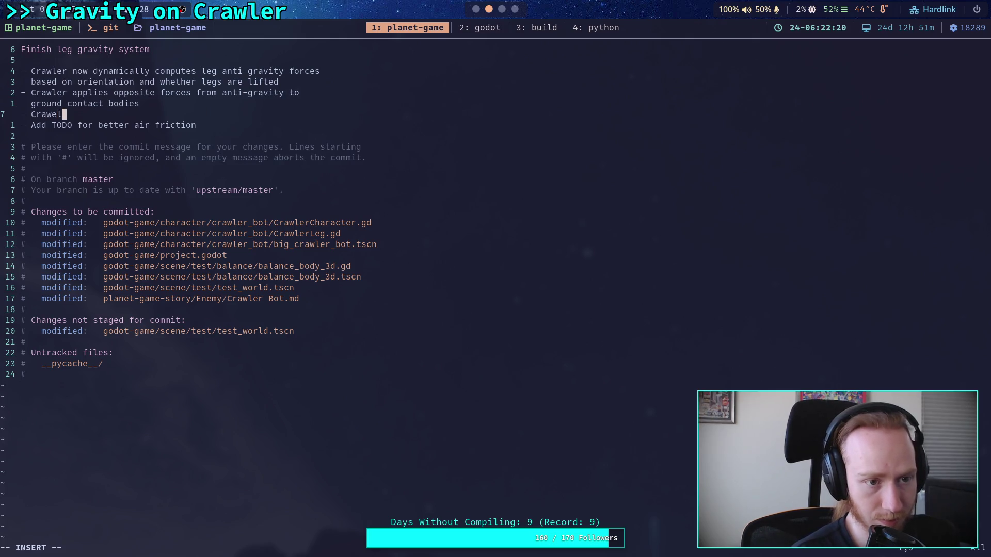
key("BackSpace")
type("ler now ")
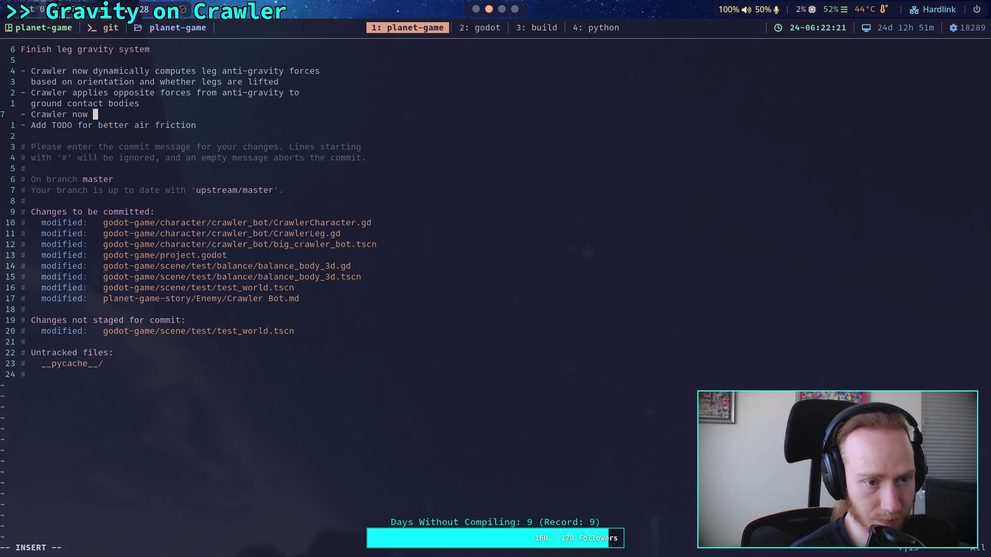
type("passes the drop test")
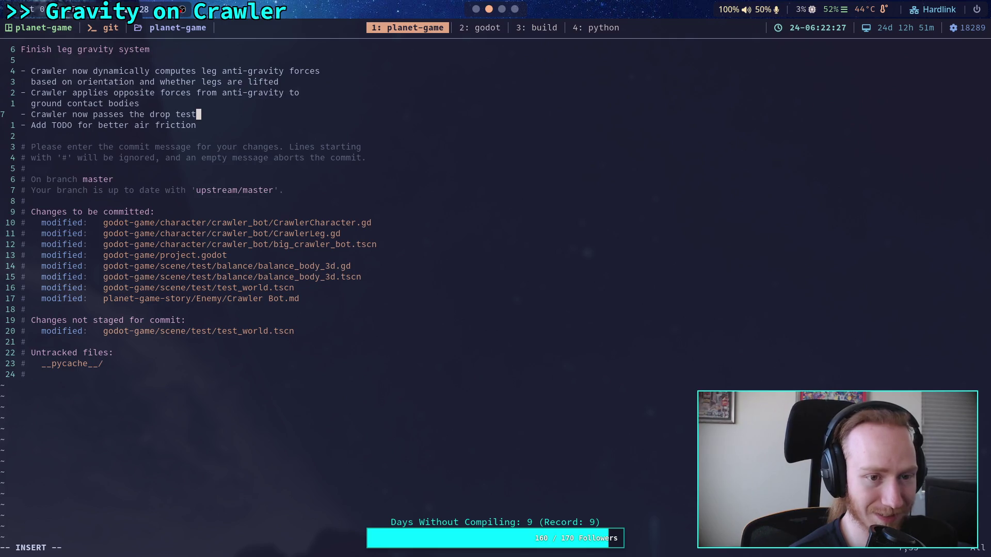
type(",")
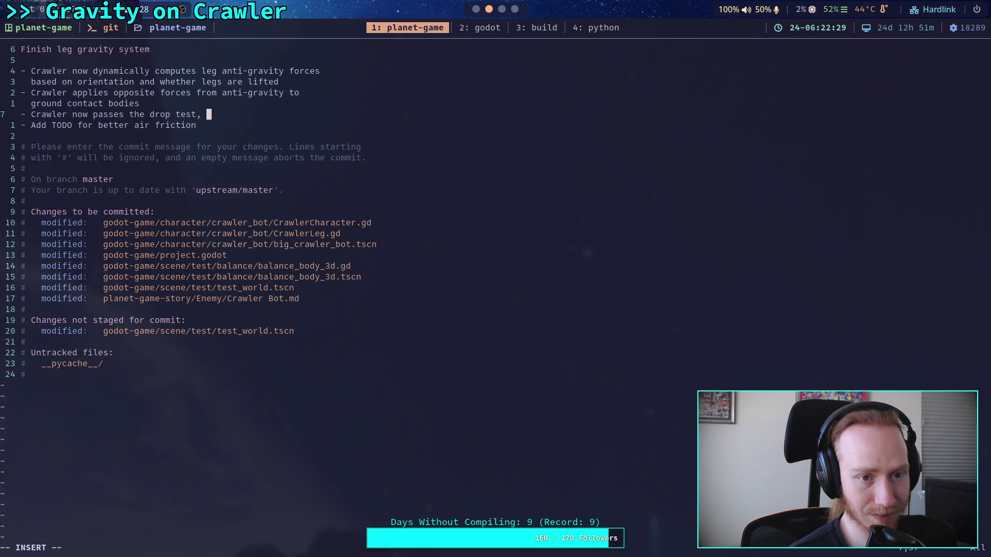
key("BackSpace")
key("BackSpace")
key("BackSpace")
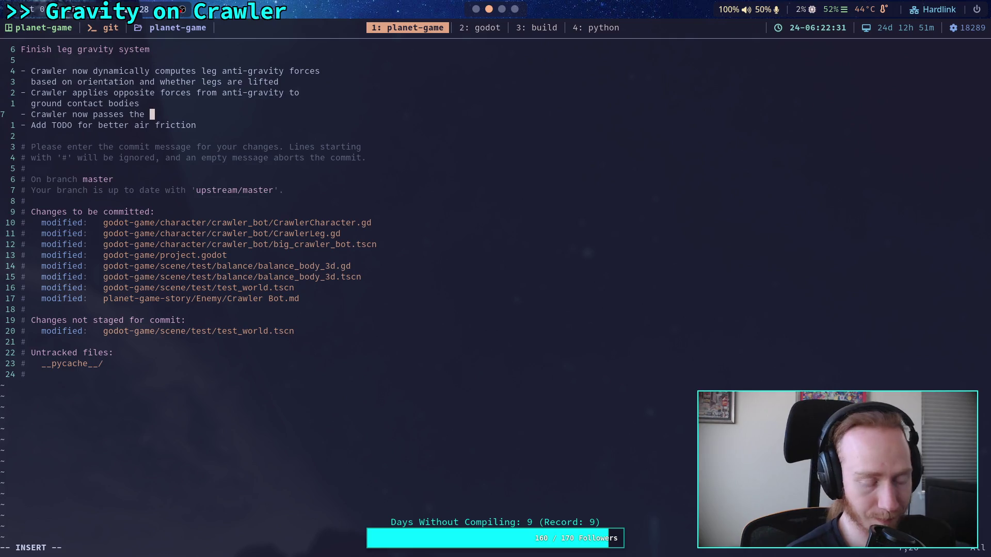
type("trivial drop te")
type("st")
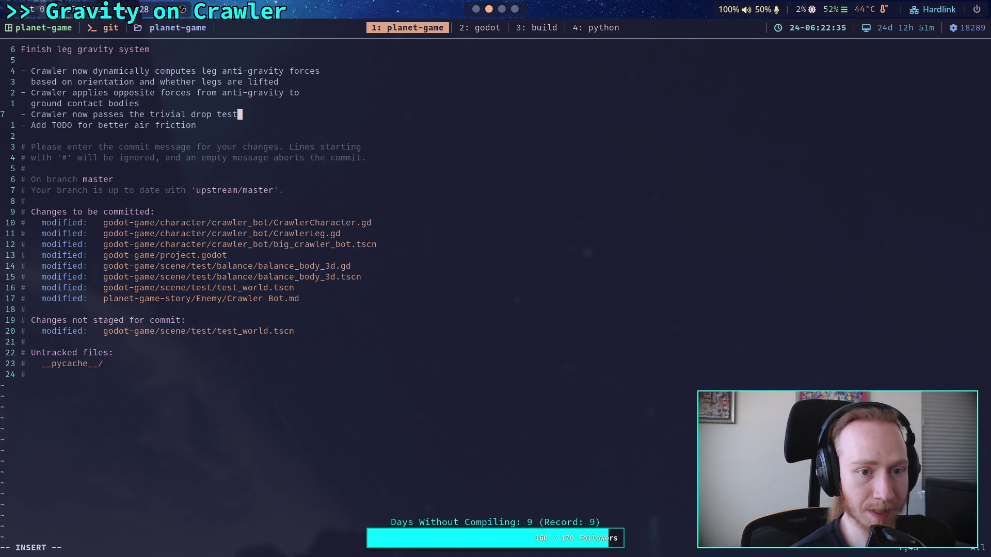
type(" where it is")
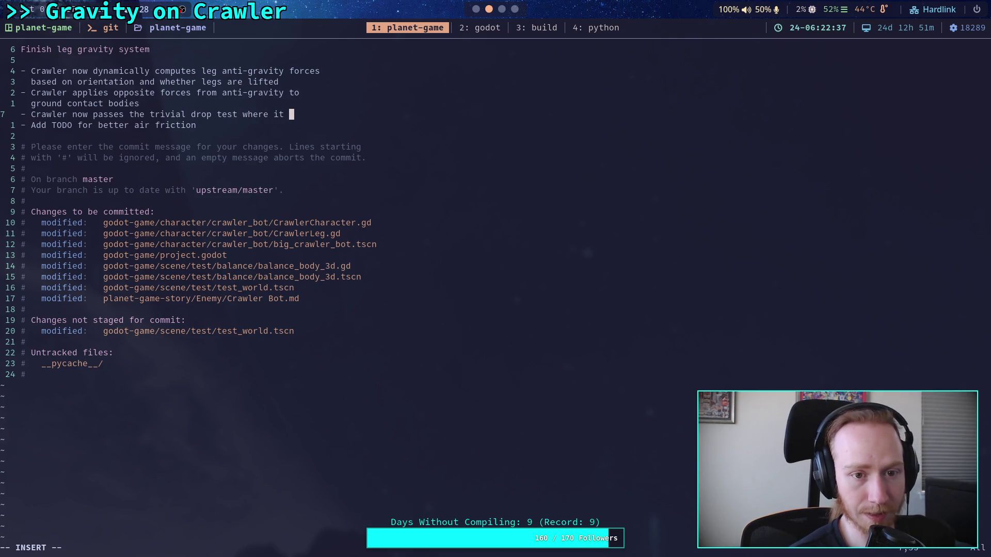
key("Return")
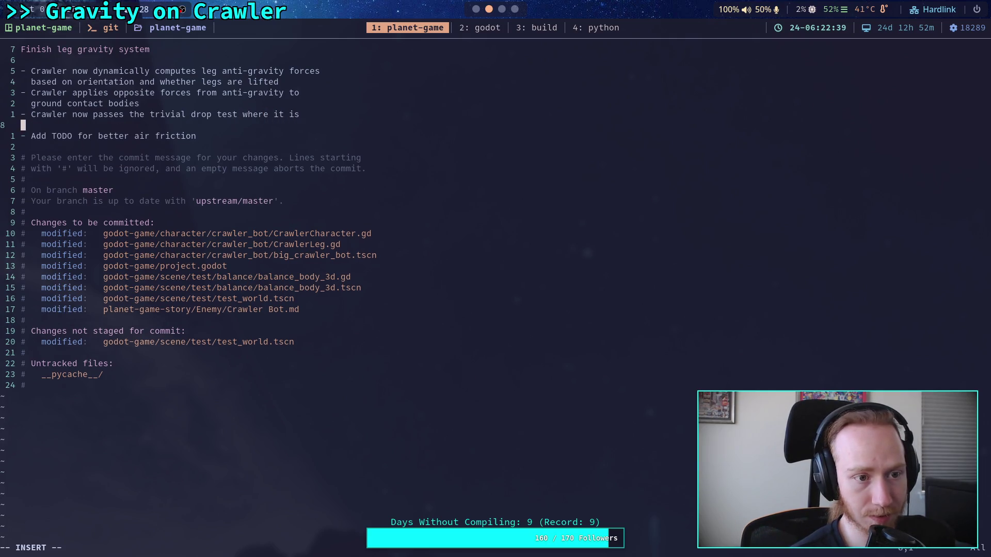
type("alig")
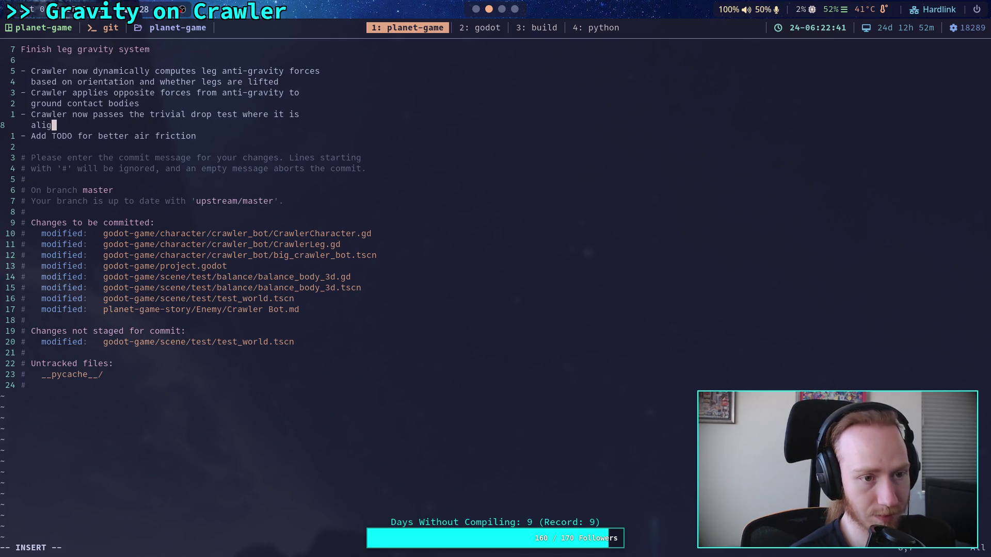
type("ned with the ground")
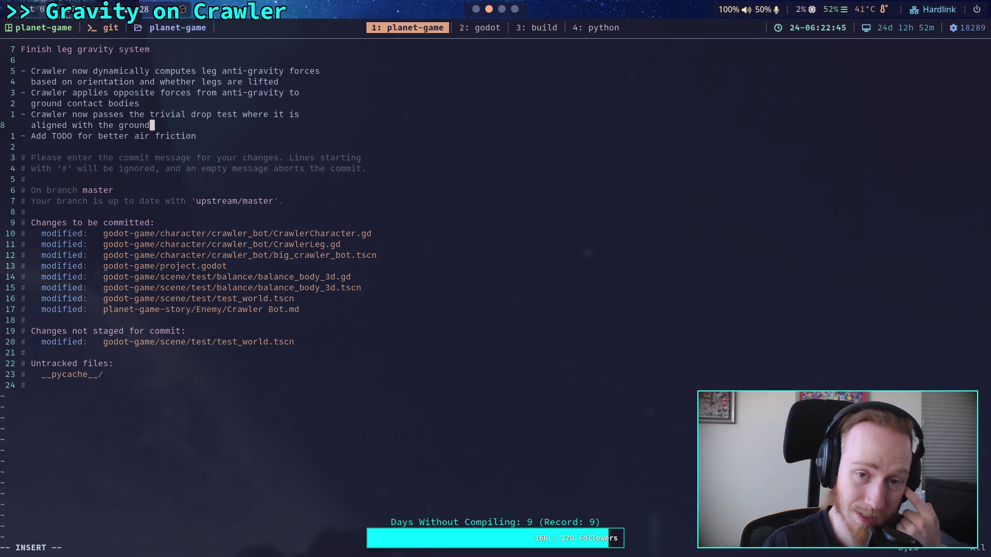
key("super+2")
left_click(400, 32)
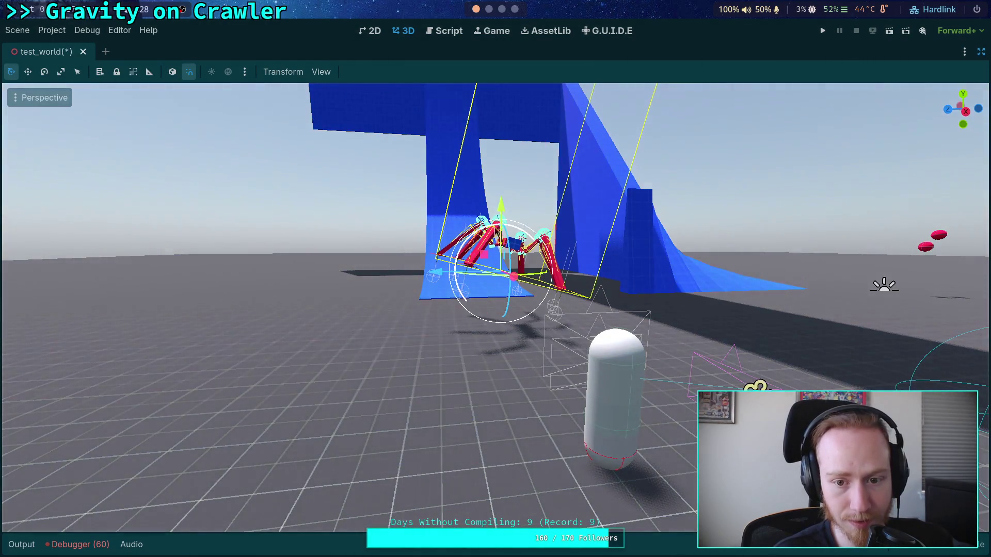
Step: Run and stop the crawler demo twice to watch it drop
left_click(823, 31)
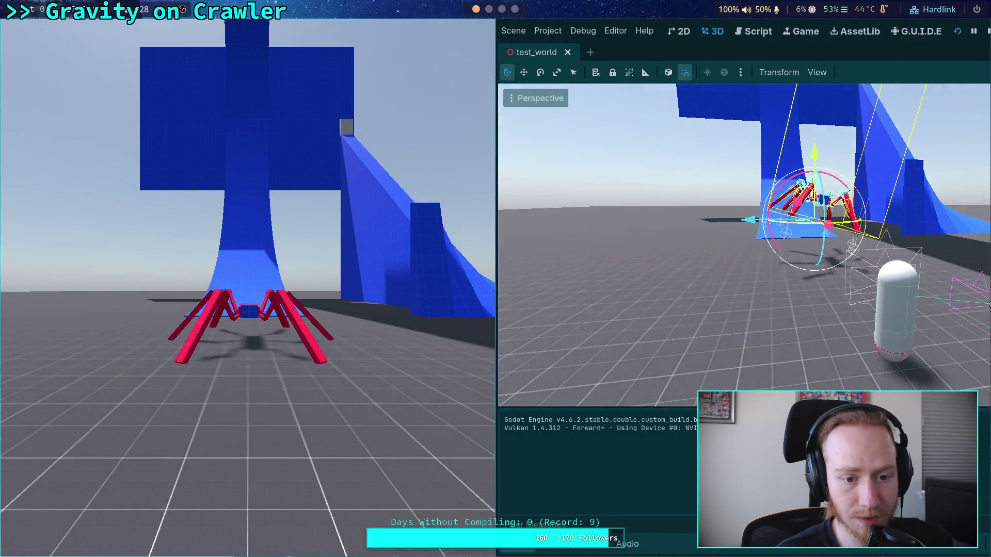
left_click(988, 33)
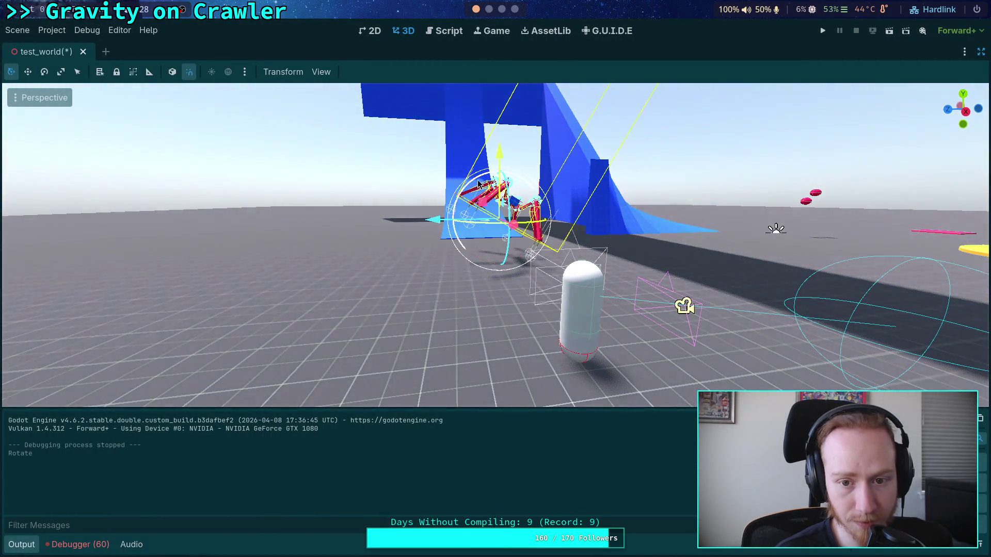
left_click(823, 30)
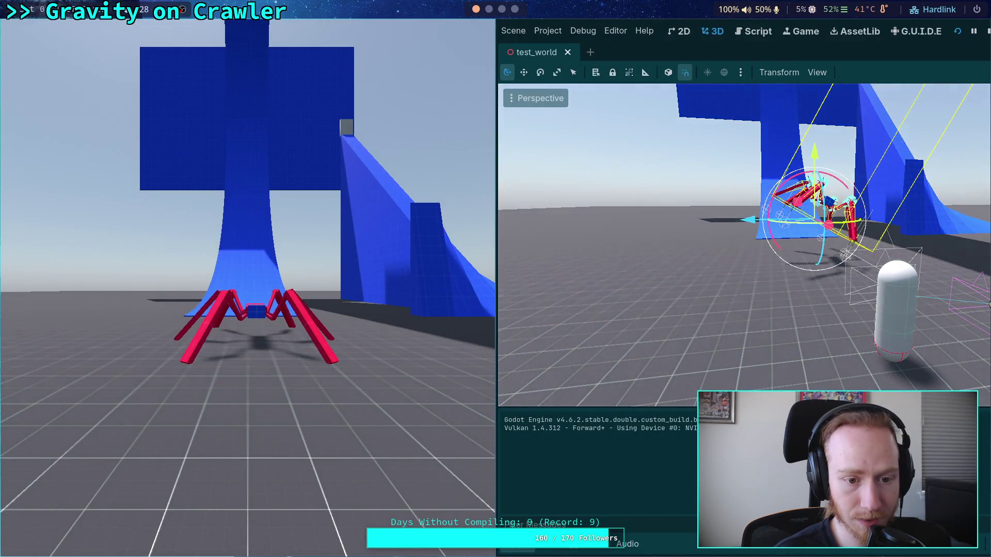
key("F8")
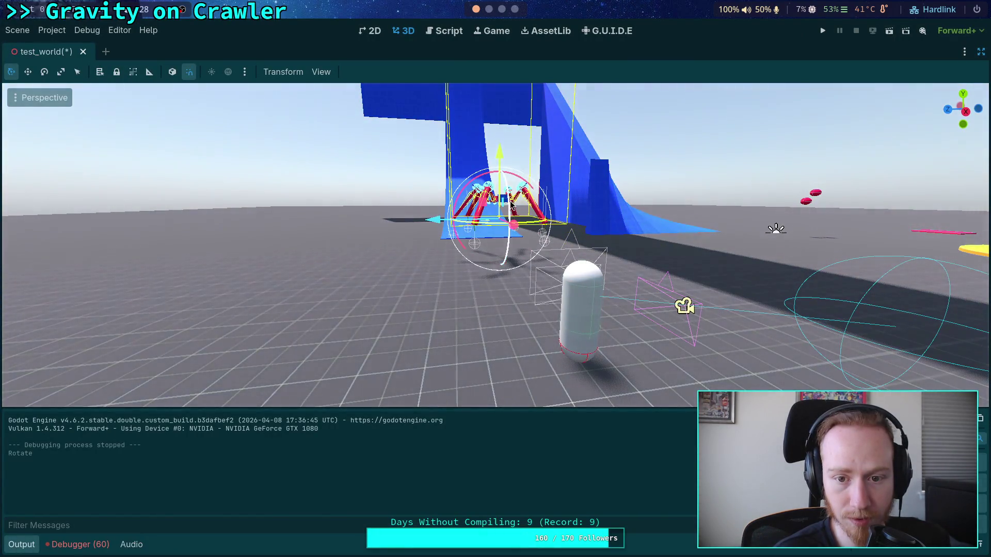
Step: Rotate the spider rig 15 degrees upright, rerun the drop test twice, then return to the terminal
left_click_drag(475, 186, 510, 191)
left_click(825, 34)
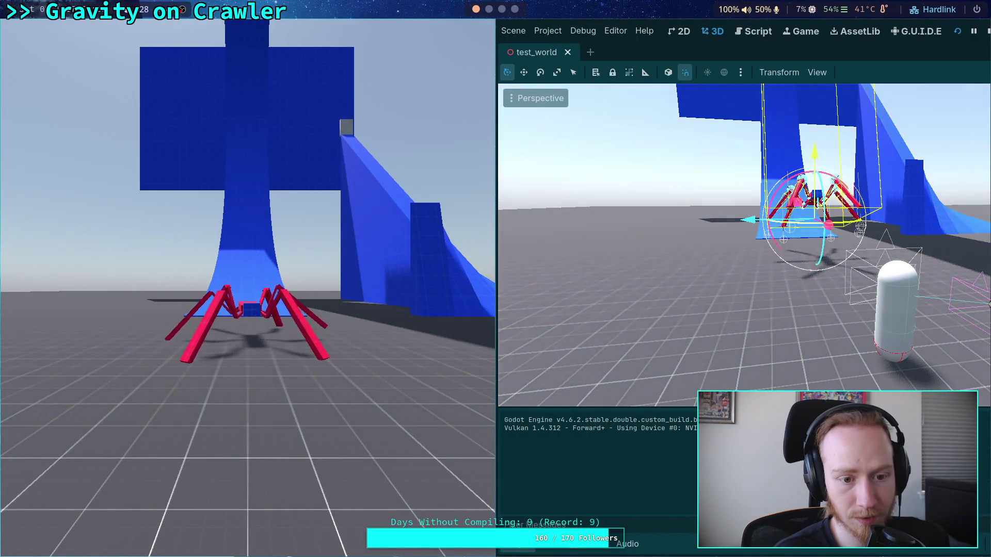
left_click(985, 32)
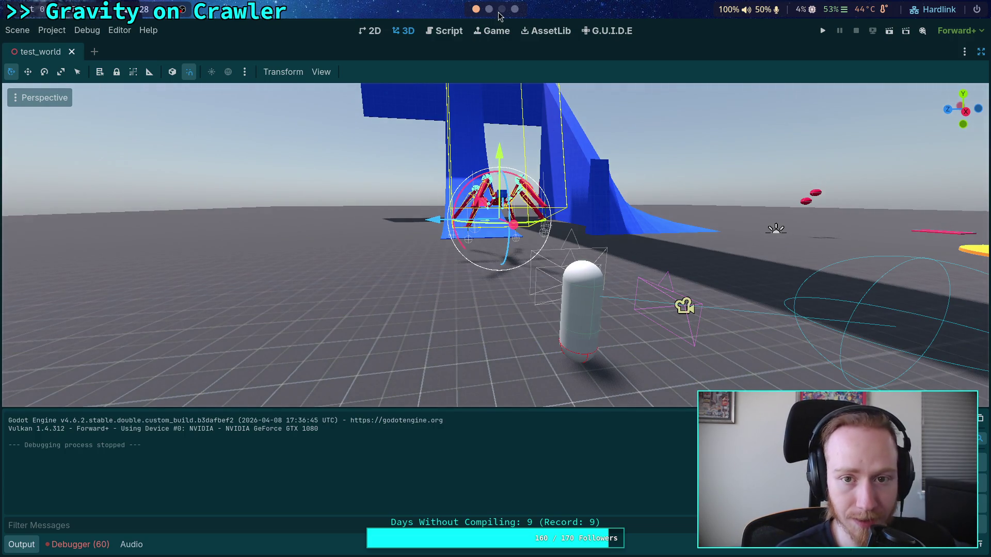
left_click(824, 31)
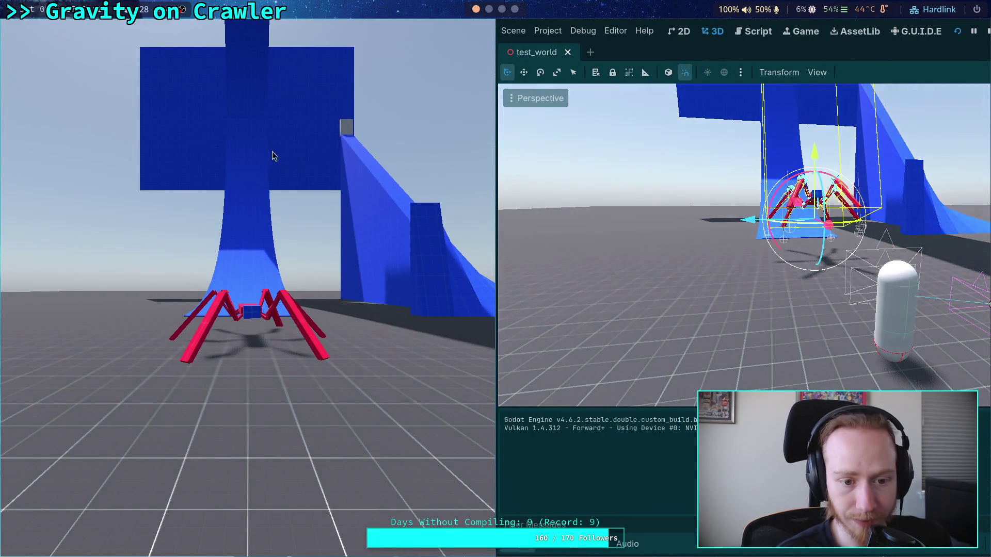
left_click(986, 32)
left_click(489, 9)
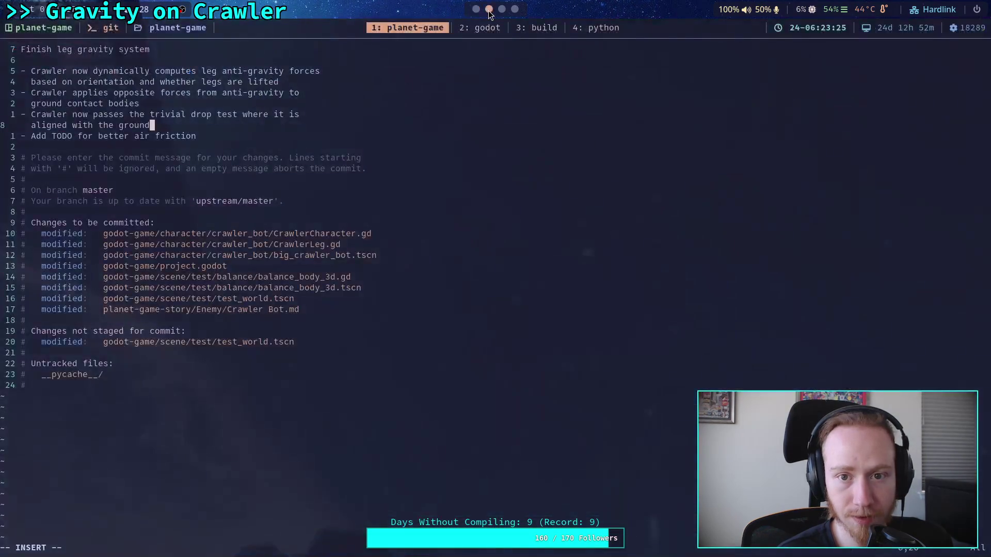
Step: Reword the drop test bullet to say the crawler lands on its legs convincingly enough
key("BackSpace")
key("BackSpace")
key("BackSpace")
key("BackSpace")
type("drop")
key("BackSpace")
key("BackSpace")
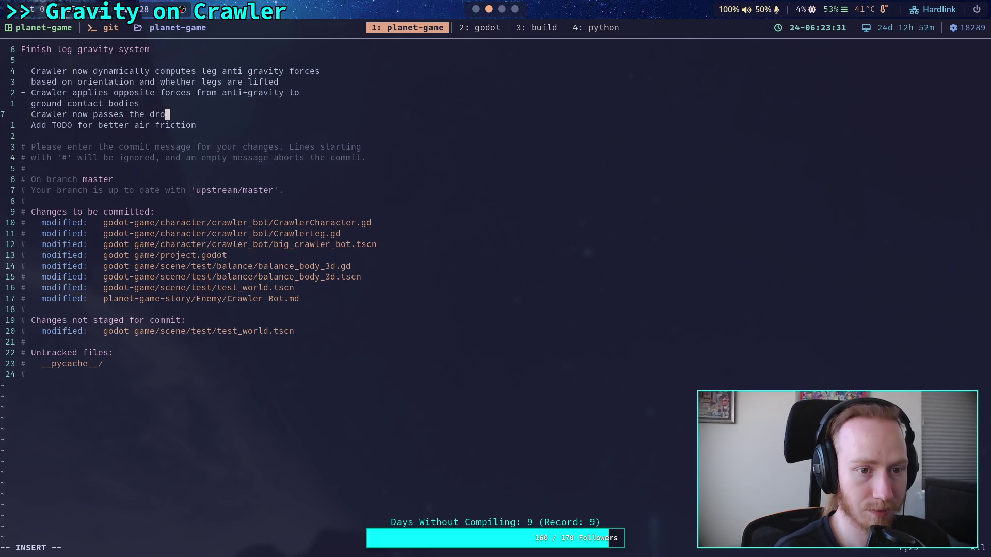
type("est, able to land in")
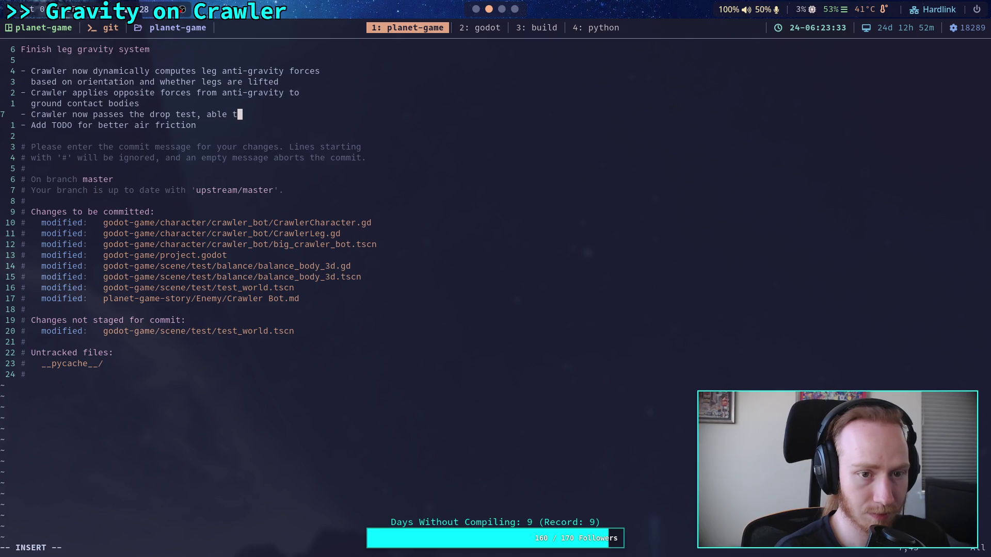
key("BackSpace")
key("BackSpace")
type("on ")
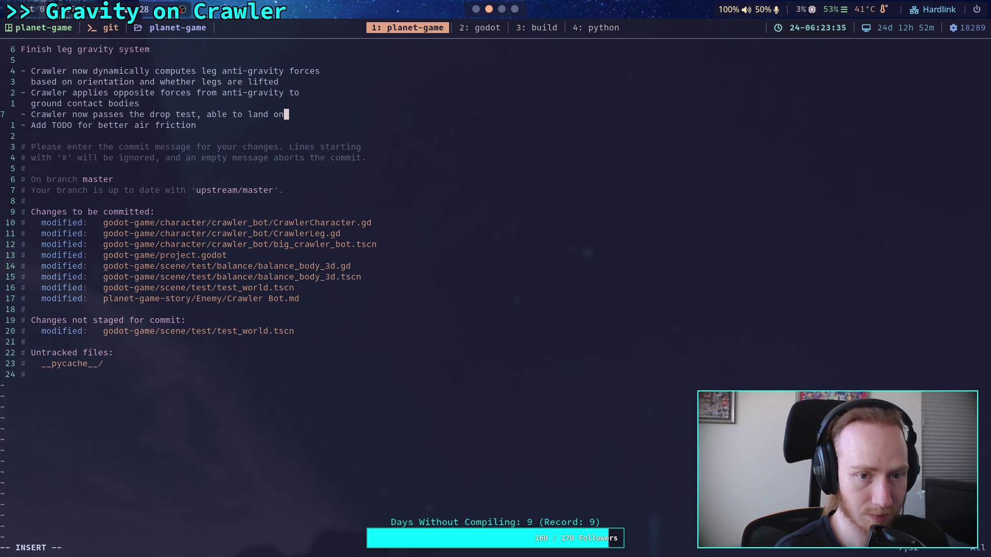
type("the")
key("Return")
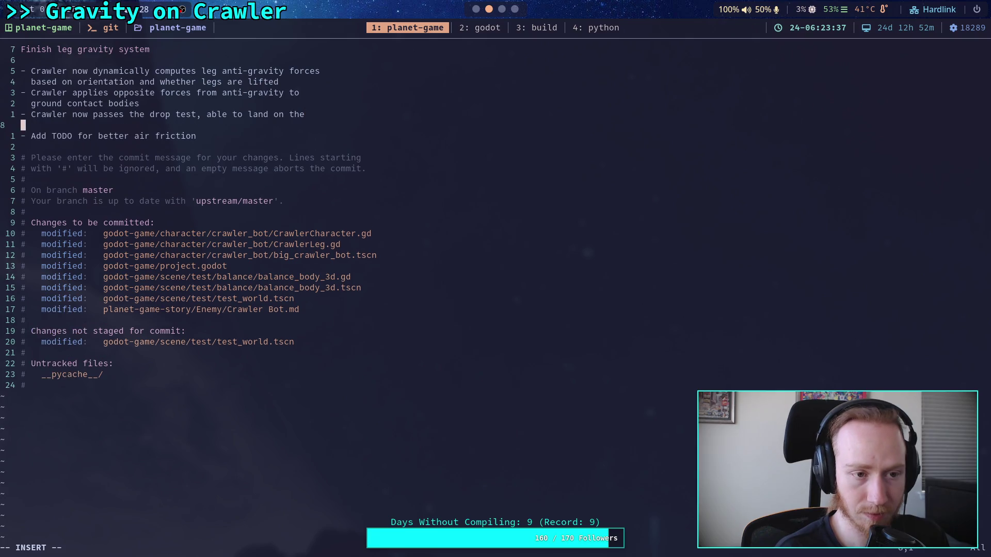
type("legs")
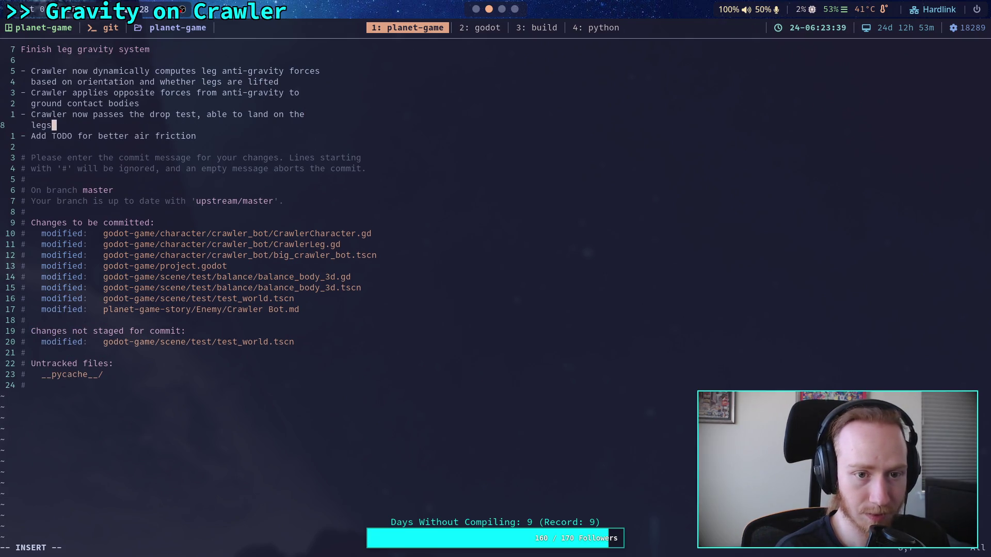
type(" and ")
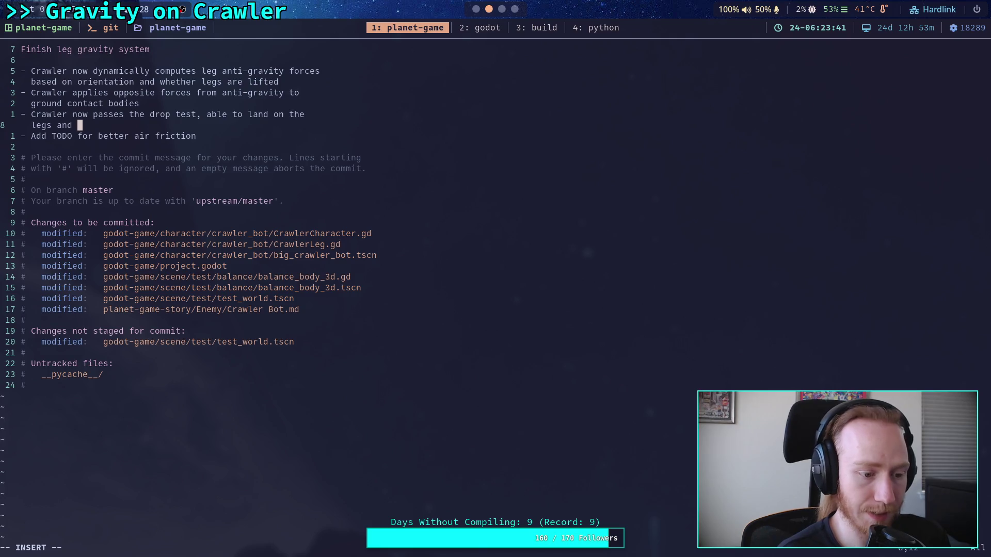
type("oox")
type(" convin")
type("ng enough")
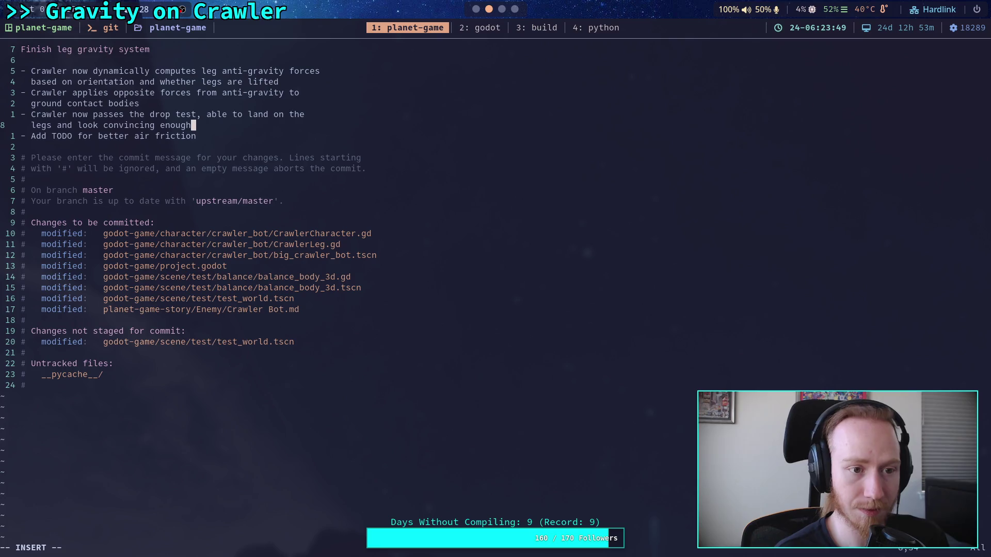
key("Left")
key("Left")
key("Left")
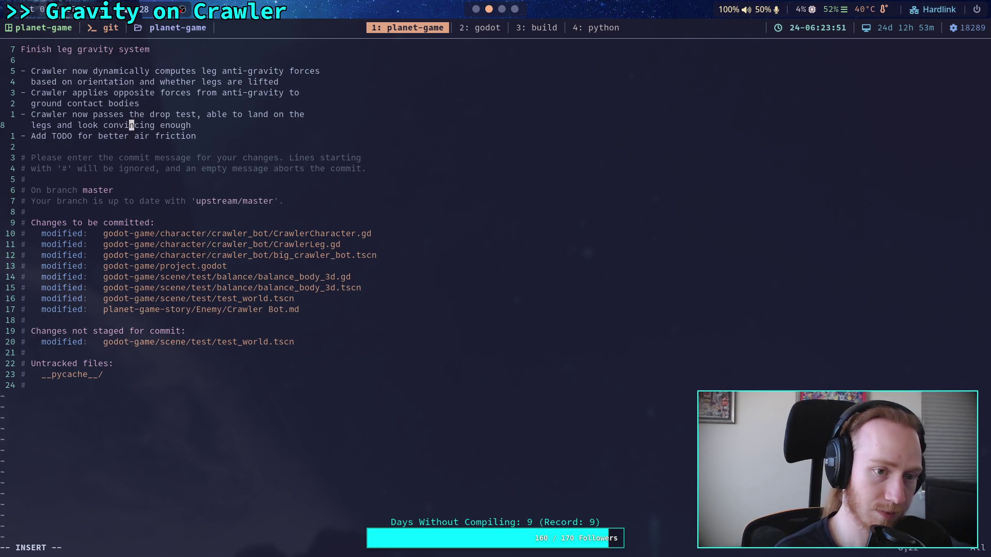
type("s")
Step: Extend the air-friction TODO: crawler reaches terminal velocity almost instantly, possibly a mass issue
key("Down")
key("Right")
key("Right")
key("Right")
type("crawle")
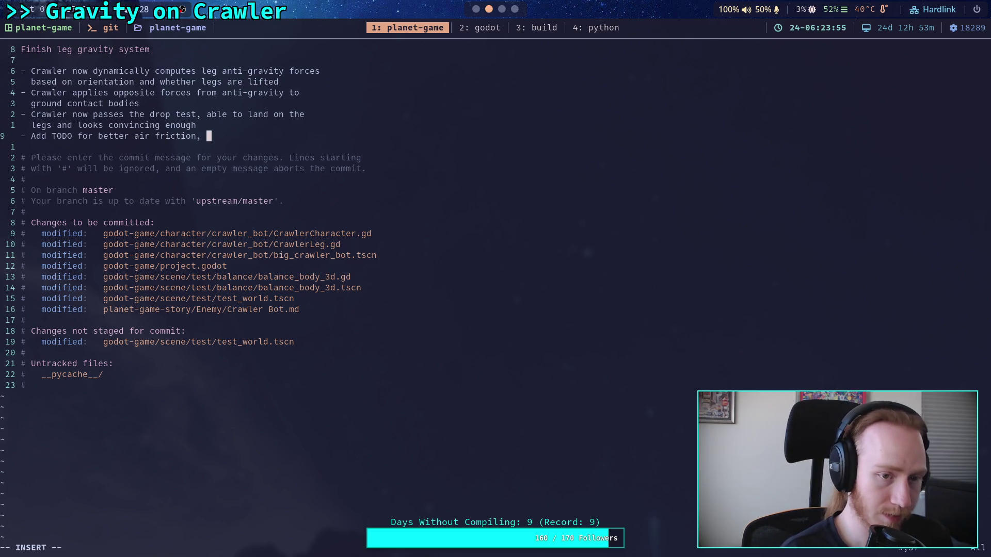
type("r reac")
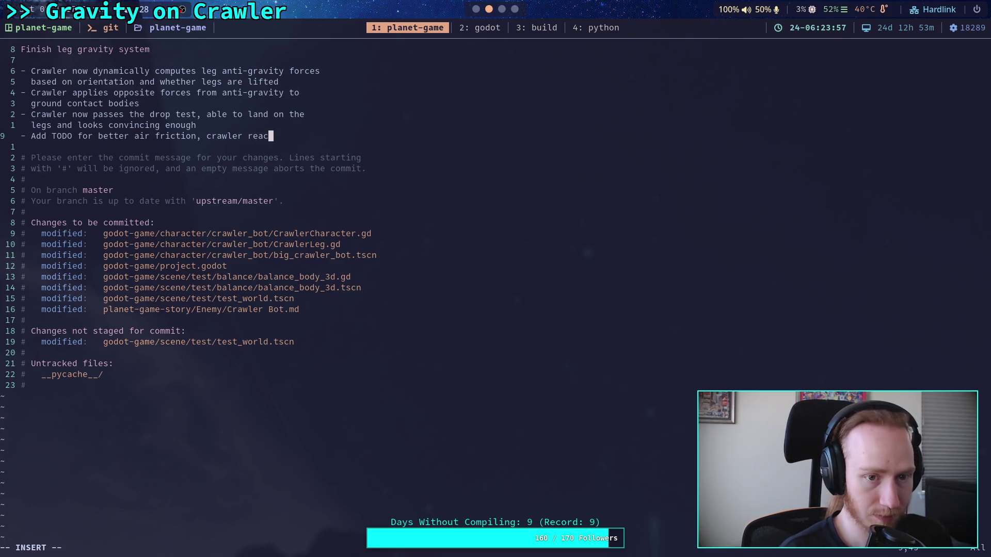
type("hes term")
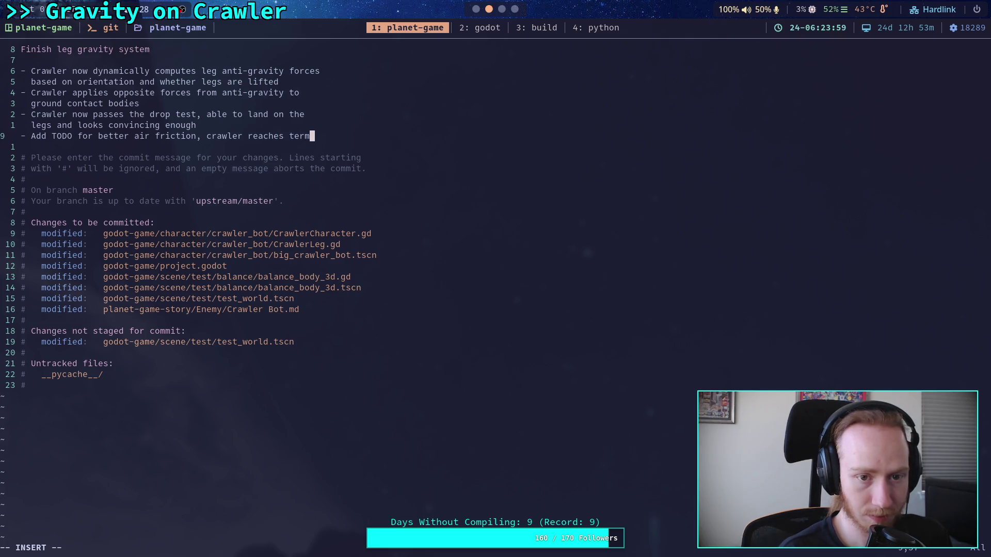
type("inal")
key("BackSpace")
key("BackSpace")
key("BackSpace")
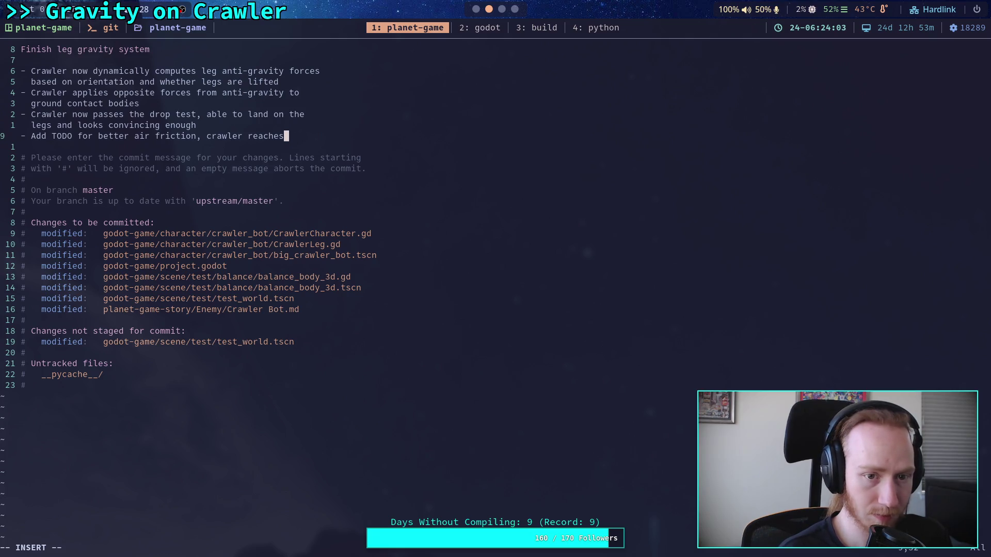
key("Return")
type("termina")
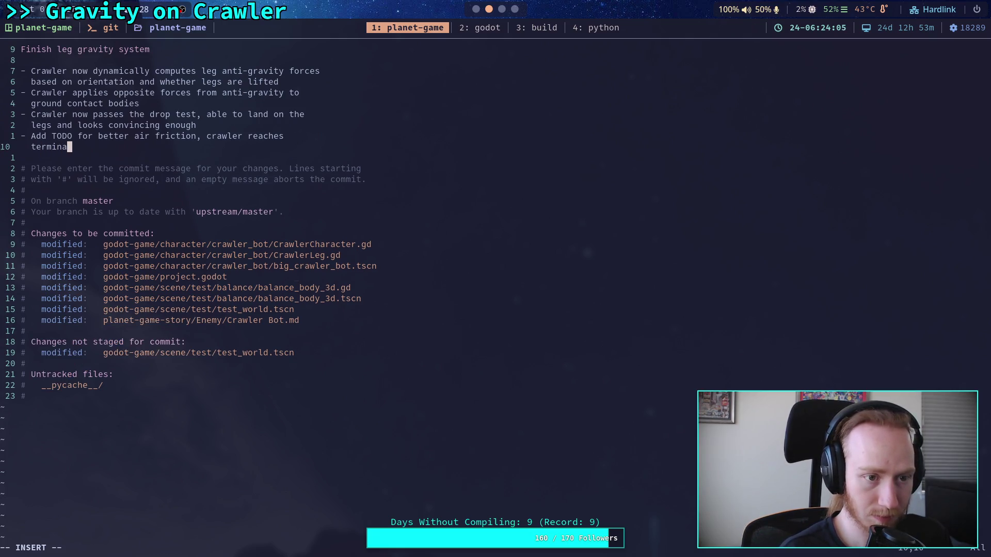
type("l velocity ")
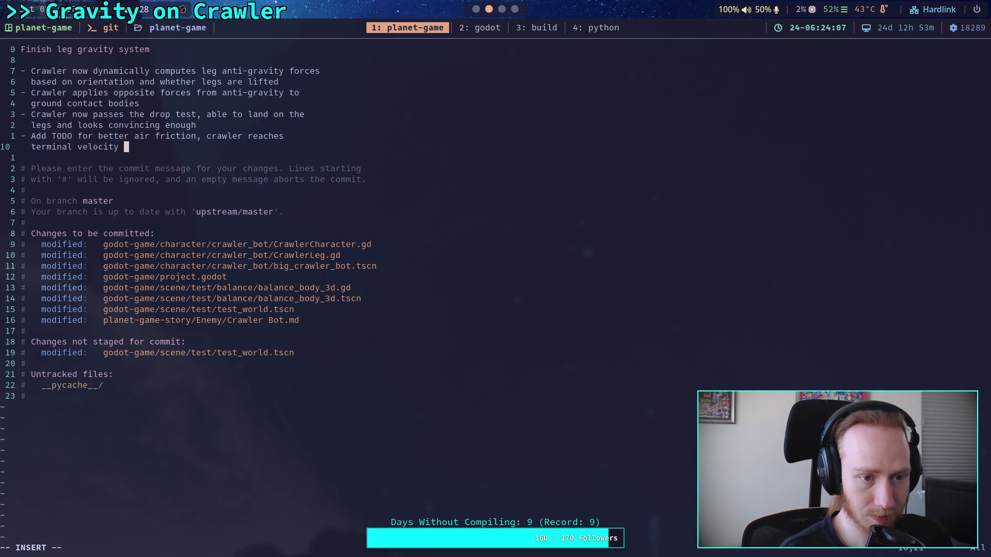
type("almost inst")
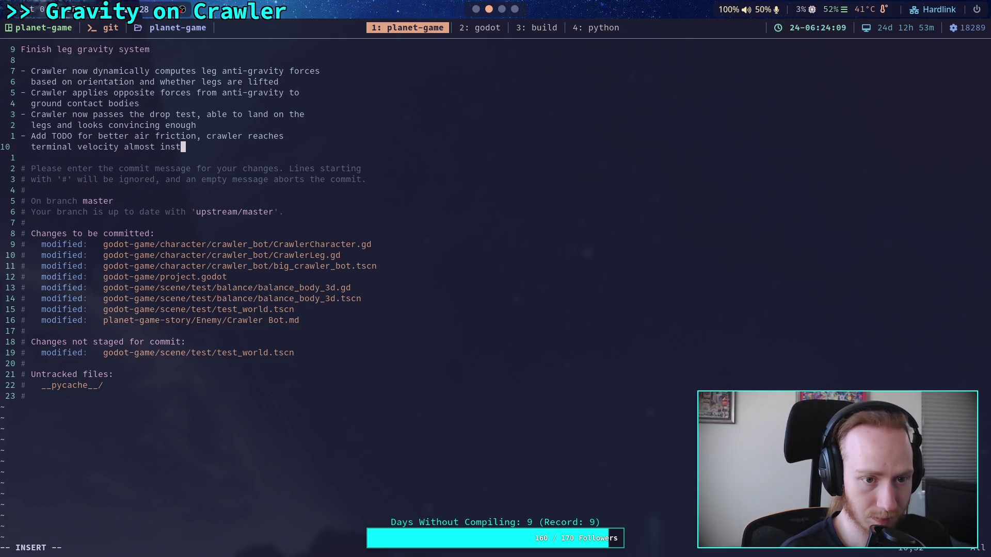
type("antly")
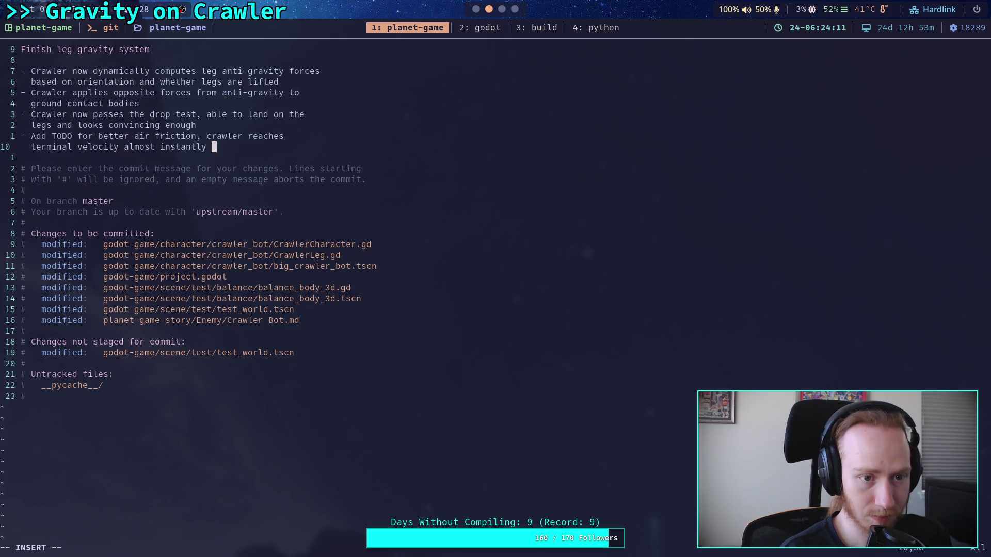
type(", lo")
key("BackSpace")
key("BackSpace")
key("BackSpace")
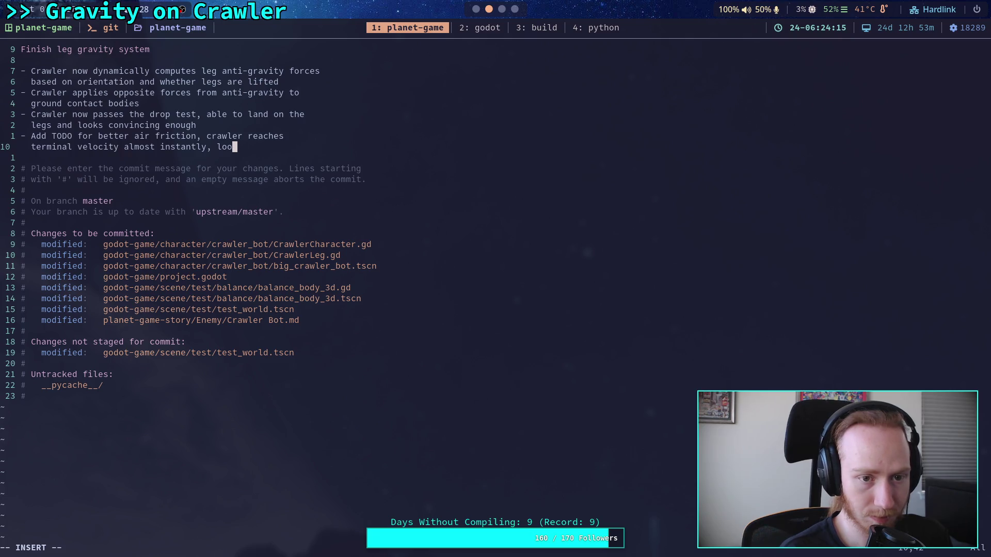
type("falling ")
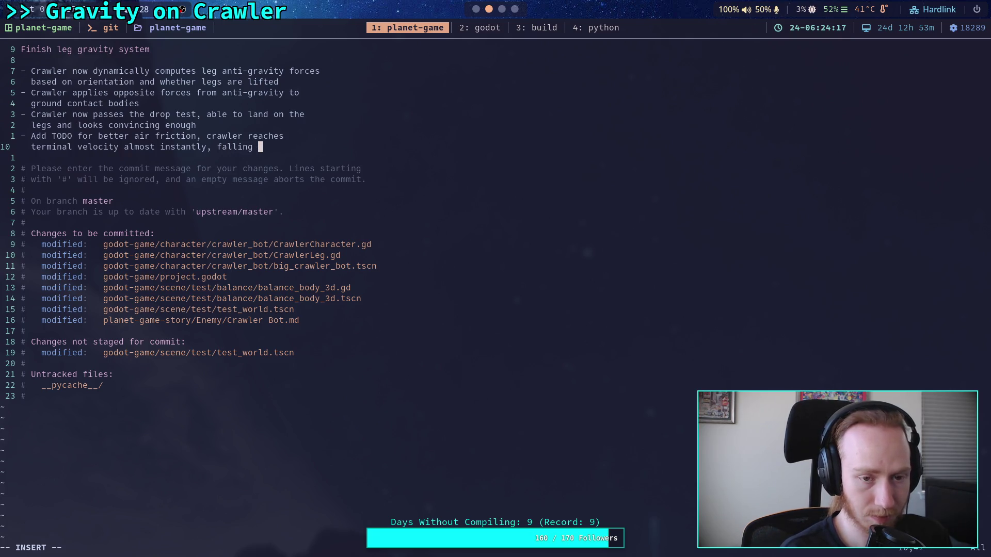
type("really")
key("Return")
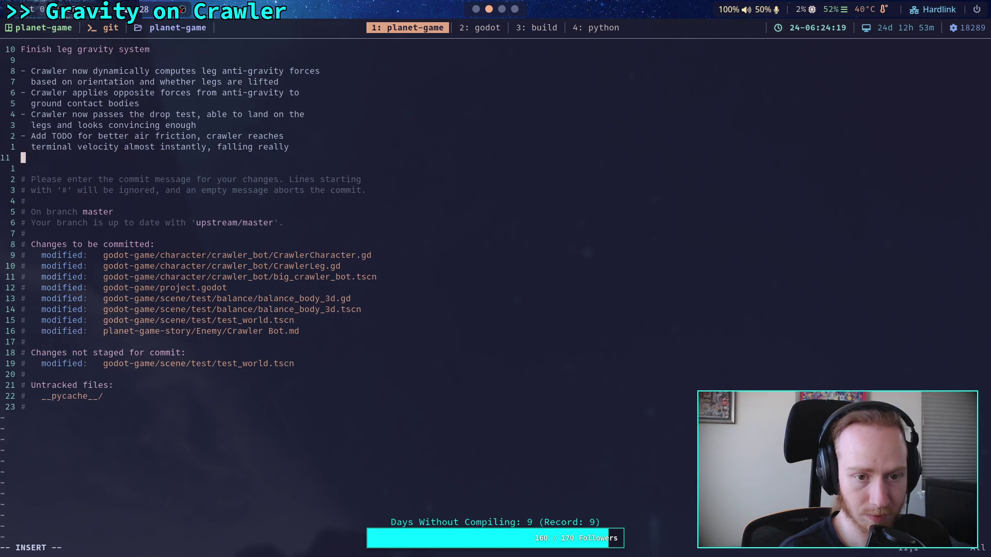
type("slow")
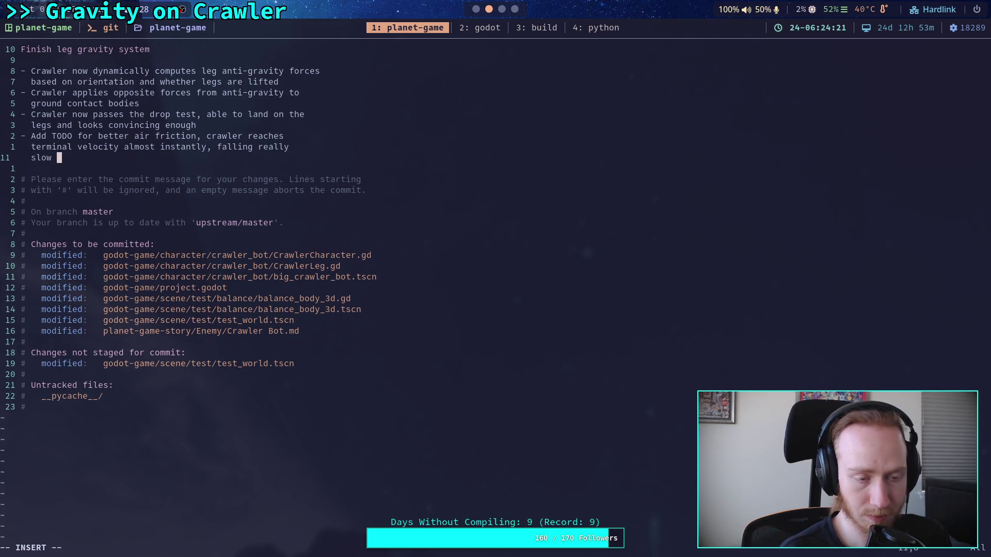
key("BackSpace")
key("BackSpace")
key("BackSpace")
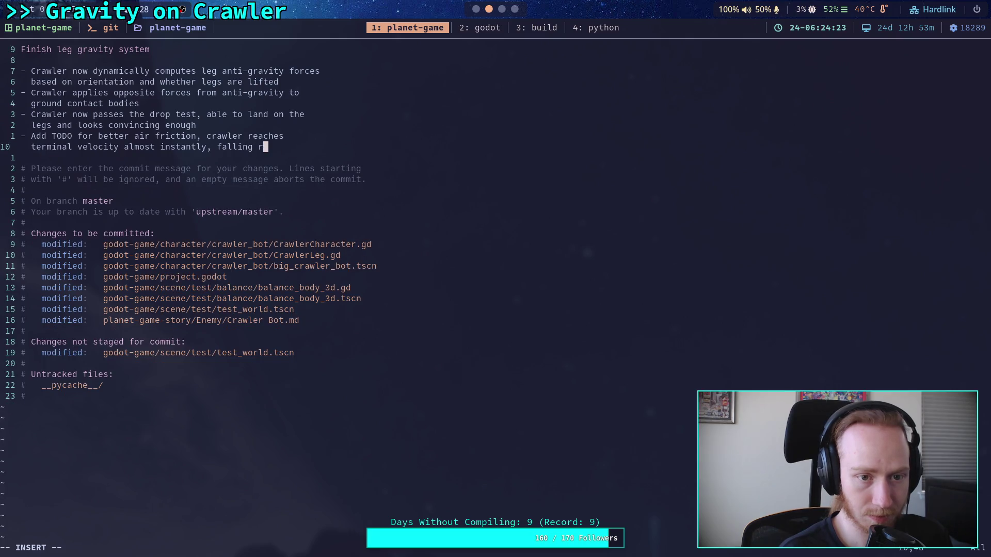
type("sl")
type("el")
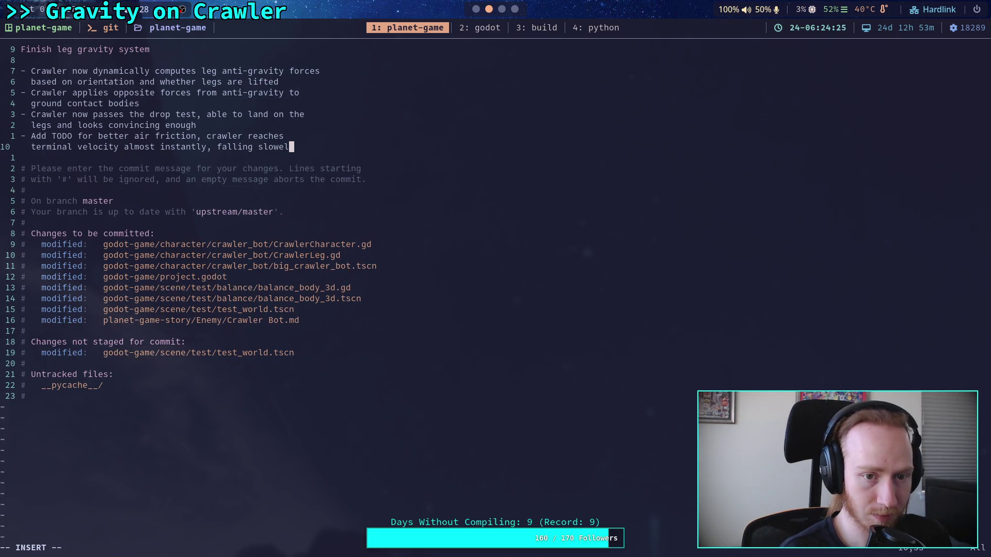
key("BackSpace")
type("r than")
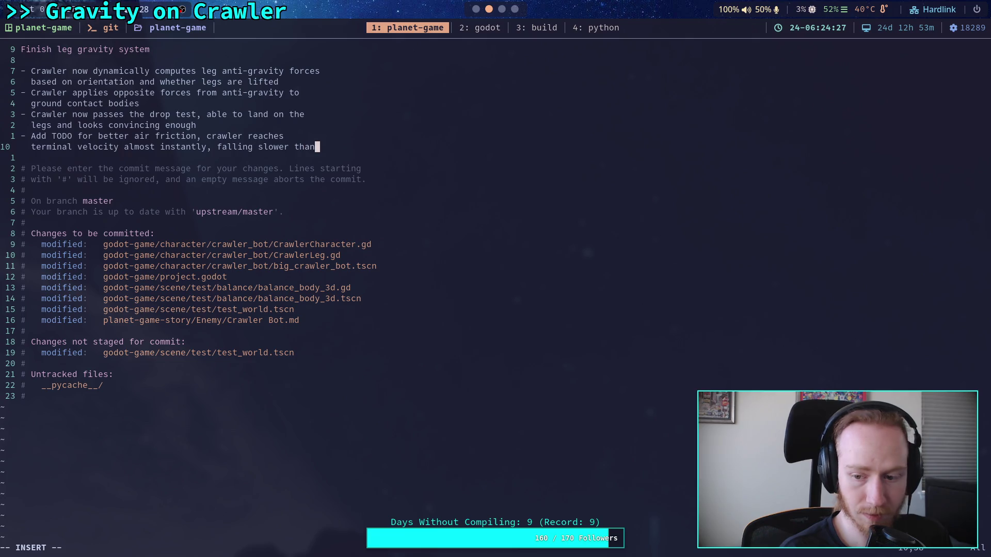
key("Return")
type("it probably should")
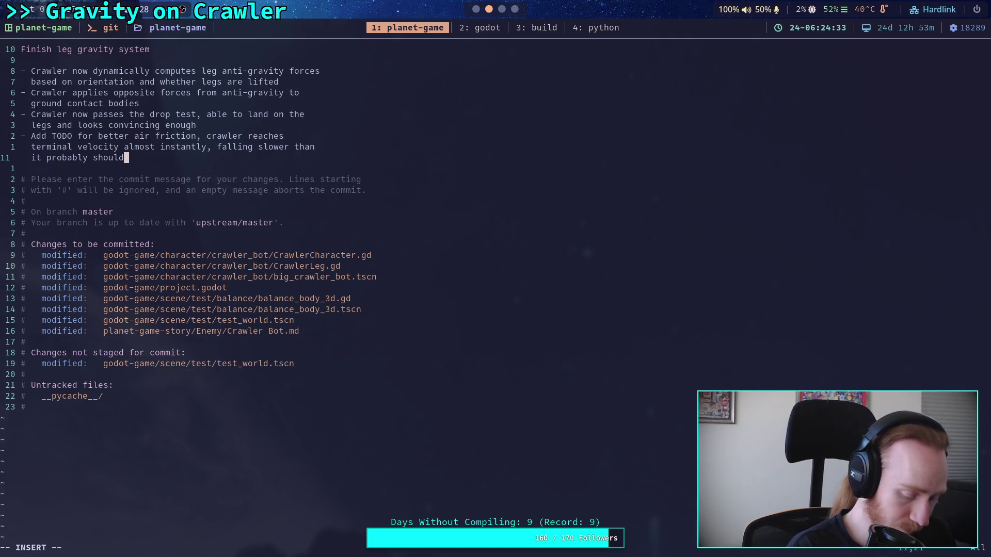
type(" (could be a ")
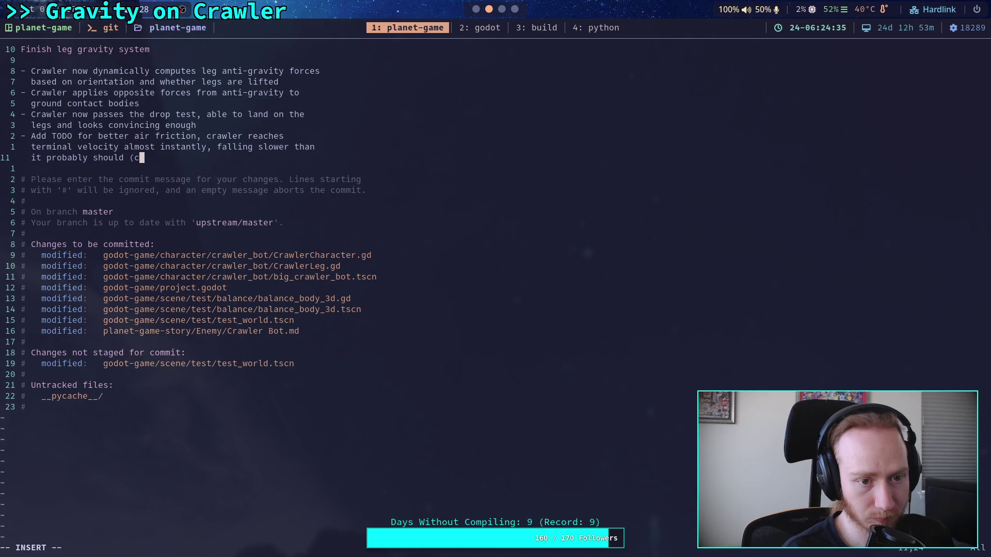
type("mass is")
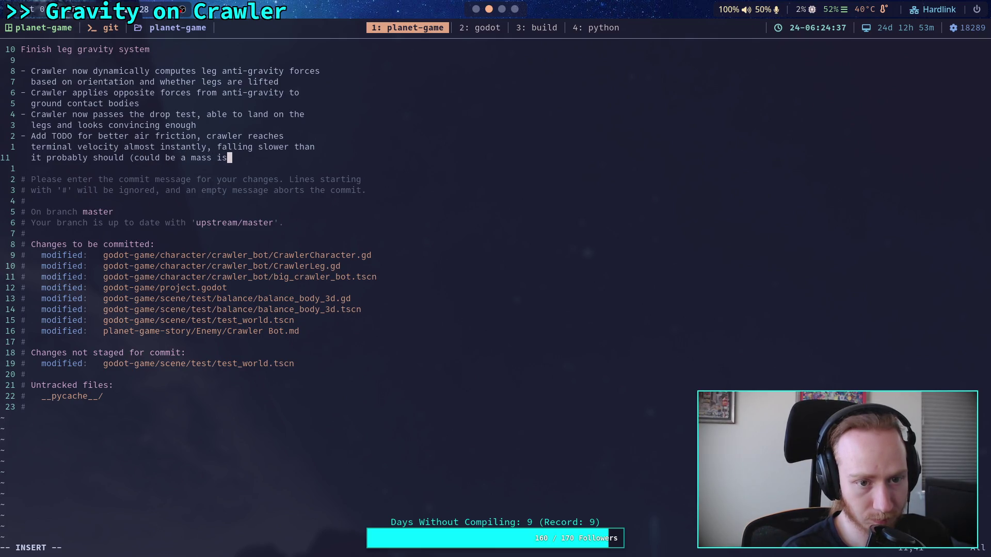
type("sue, too")
Step: Save the commit message and quit vim
key("Escape")
type("q")
key("Return")
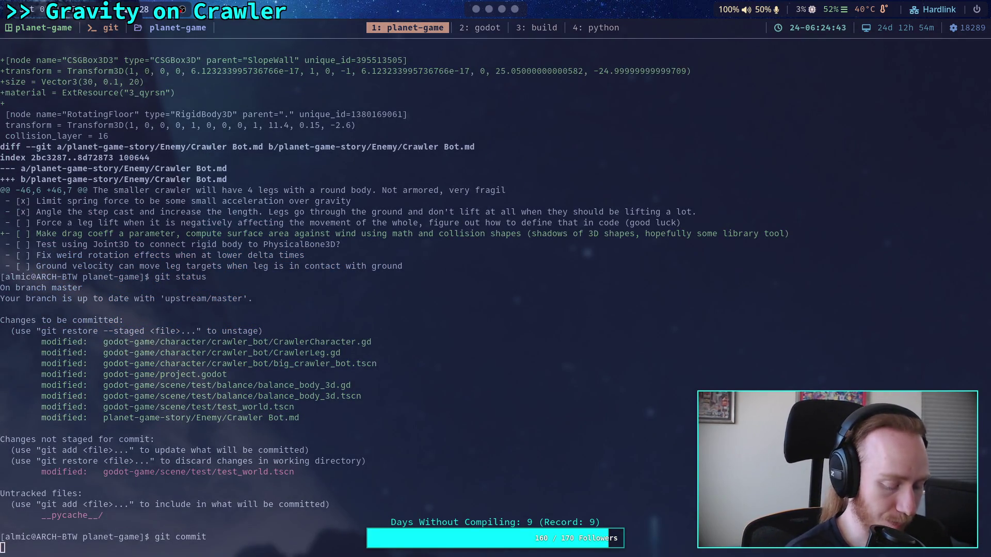
Step: Push the 'Finish leg gravity system' commit to upstream master with git push, then return to Godot
type("git push")
key("Return")
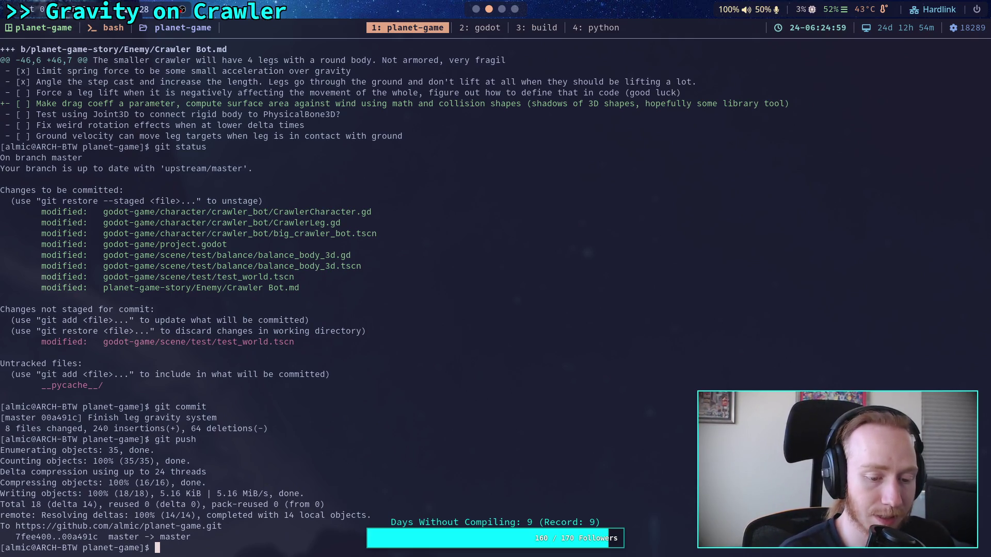
left_click(476, 10)
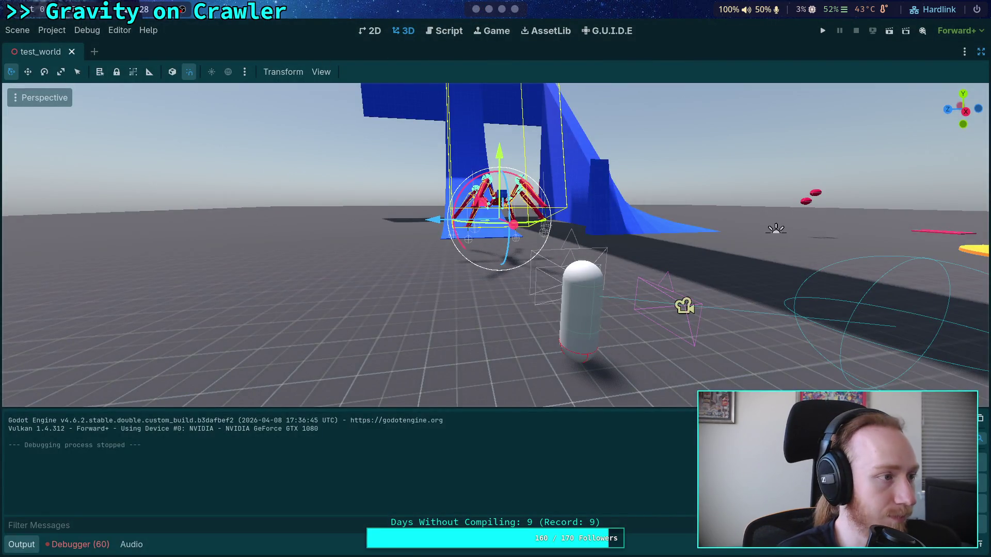
Step: Refresh GitHub's commit list to confirm 'Finish leg gravity system' tops master, then view the planet-game repository page
left_click(503, 9)
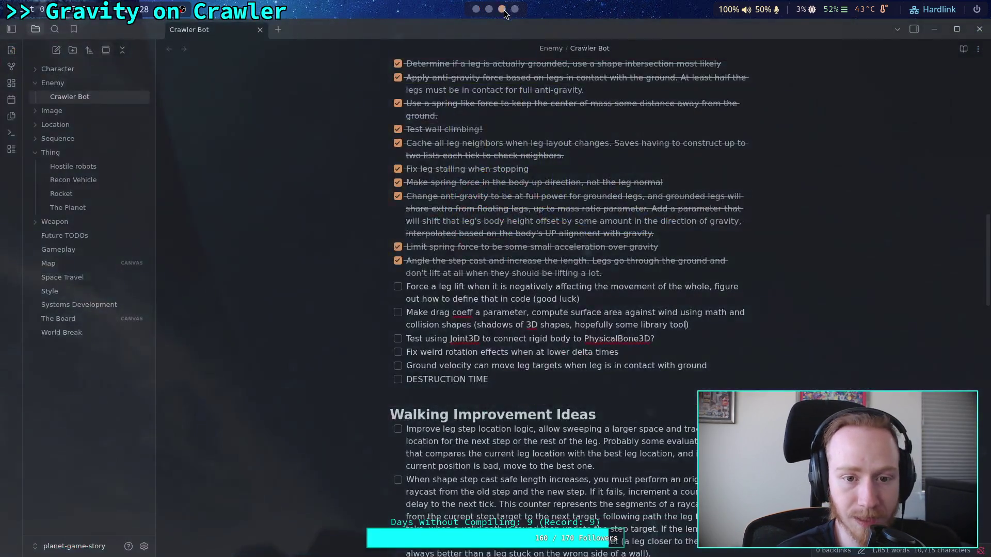
left_click(514, 10)
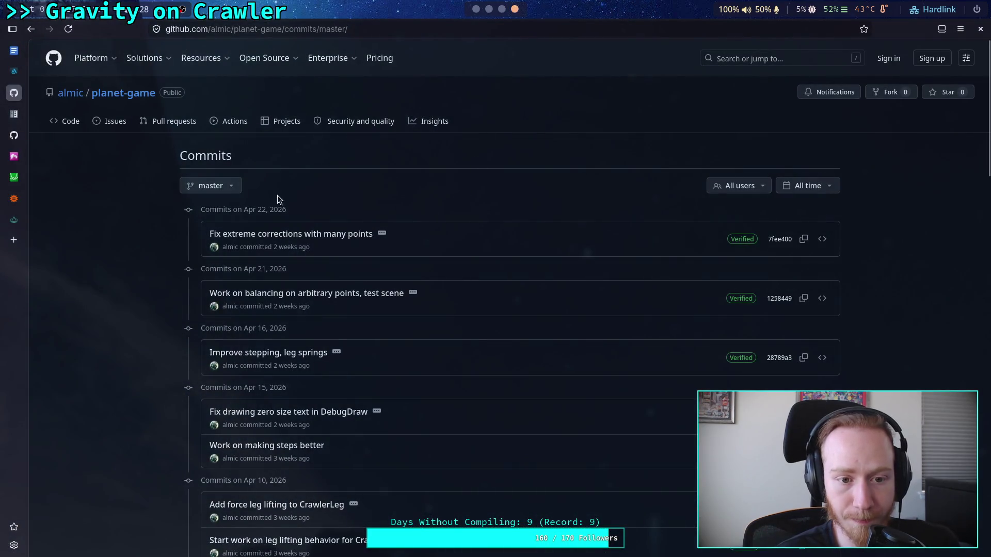
left_click(68, 29)
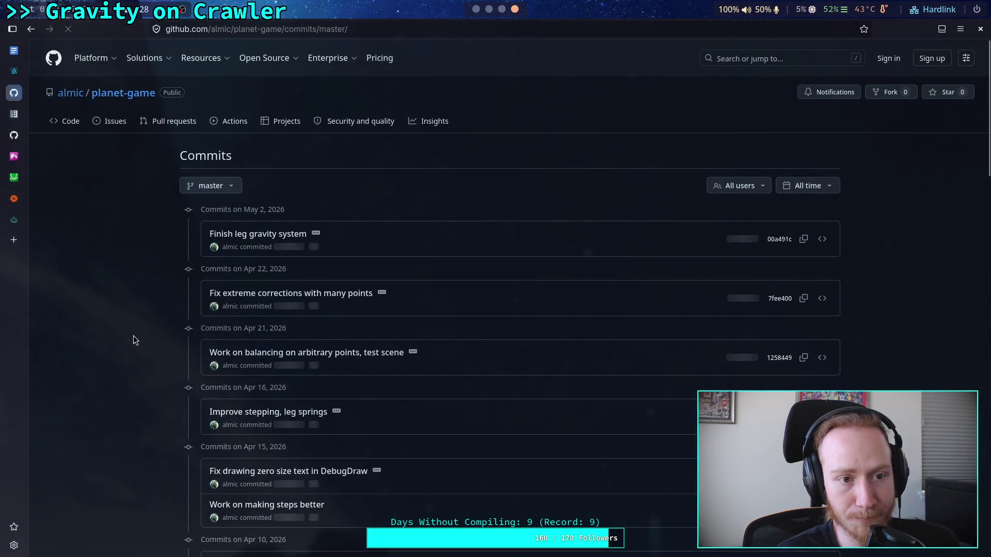
left_click(65, 121)
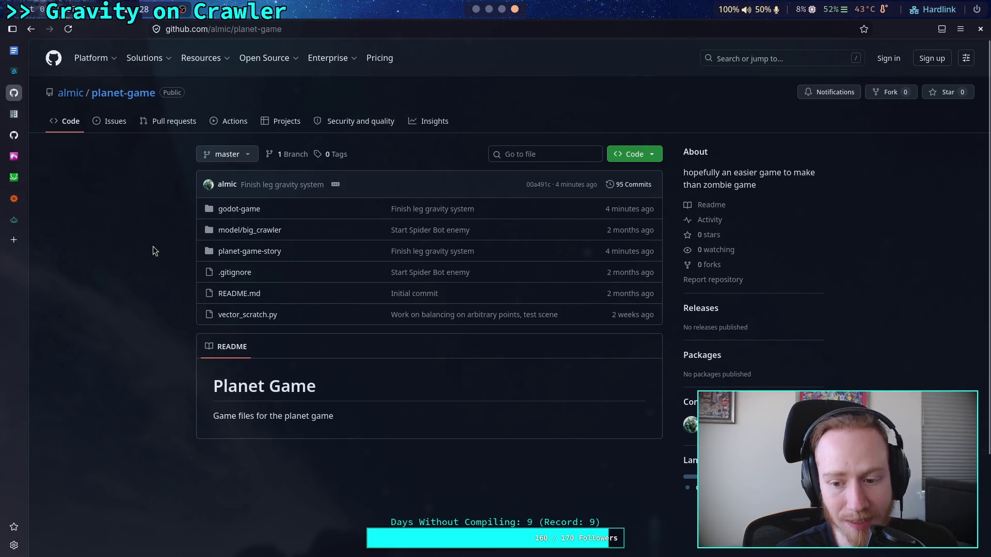
left_click(476, 12)
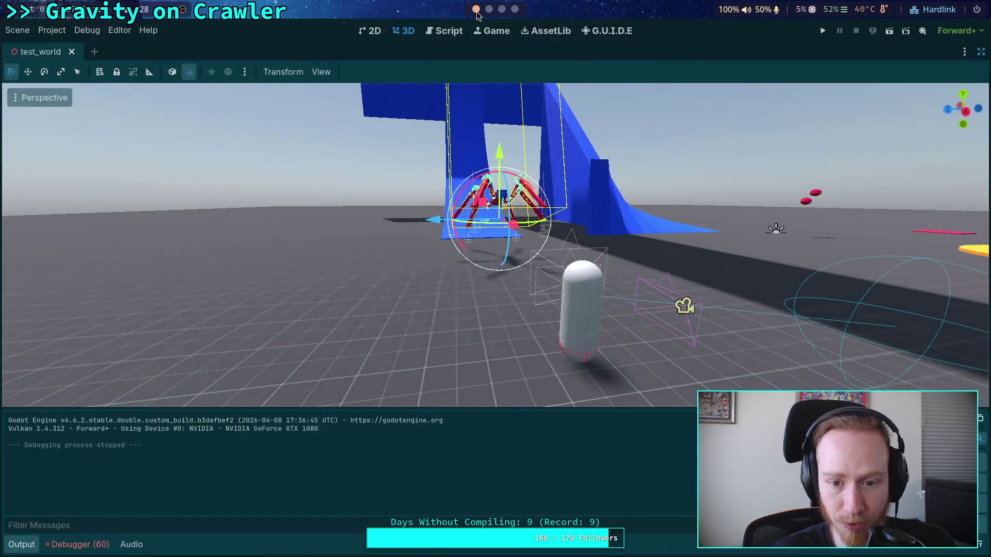
Step: Tilt the crawler slightly, lower it 1.5 units on Y, then save and run test_world
mouse_move(508, 185)
left_mouse_down()
mouse_move(403, 291)
mouse_move(444, 292)
mouse_move(403, 291)
left_mouse_up()
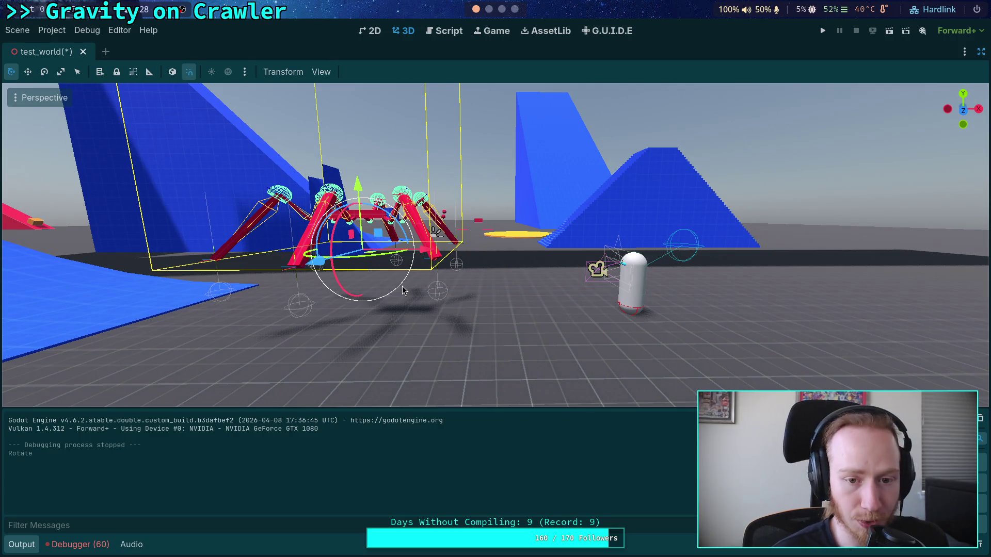
left_click_drag(368, 184, 366, 265)
key("F5")
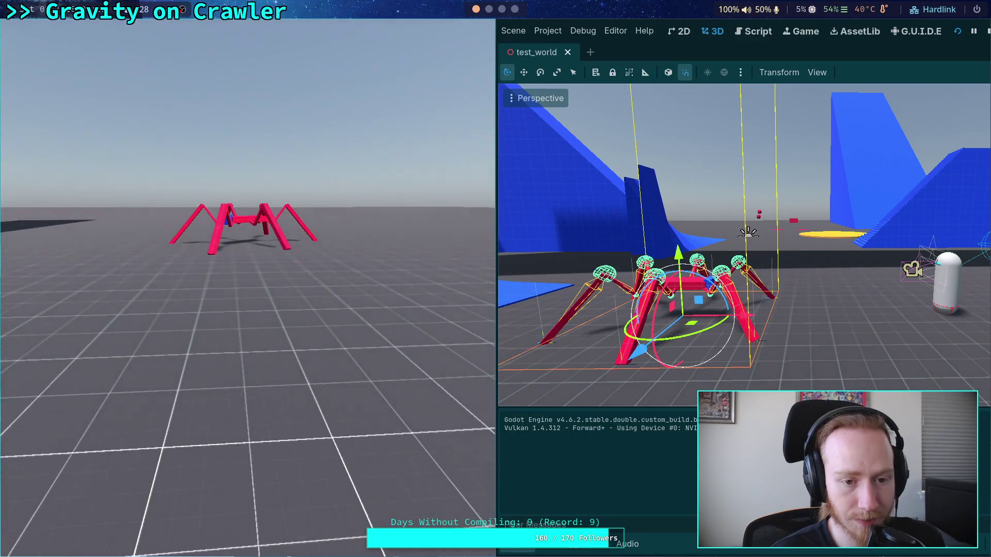
Step: Stop the game, collapse the Output panel and relaunch the test world
left_click(988, 33)
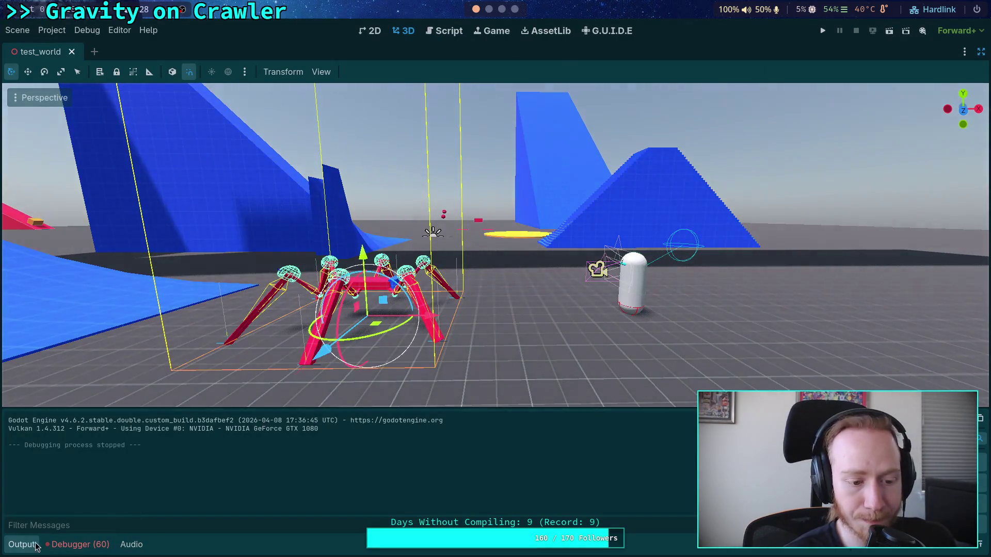
left_click(22, 545)
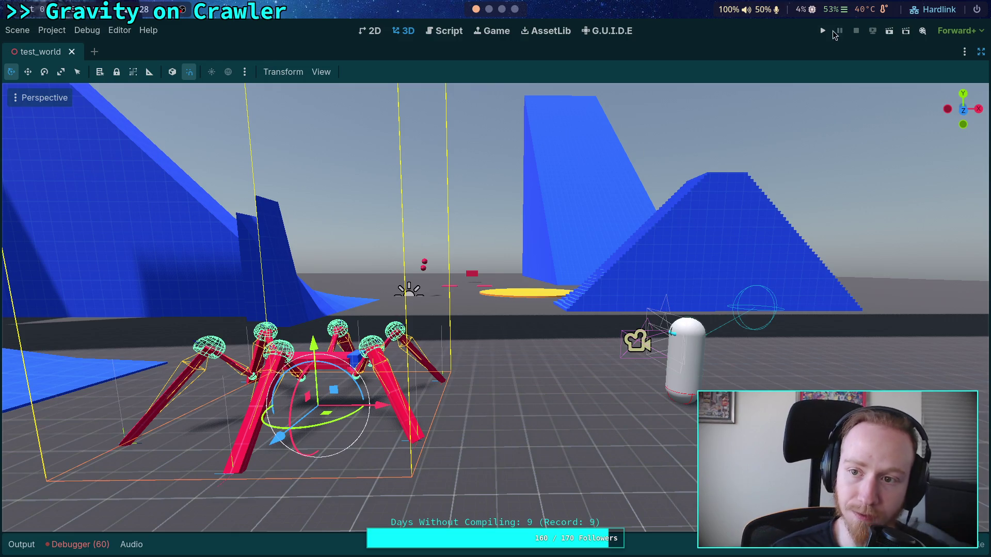
left_click(823, 32)
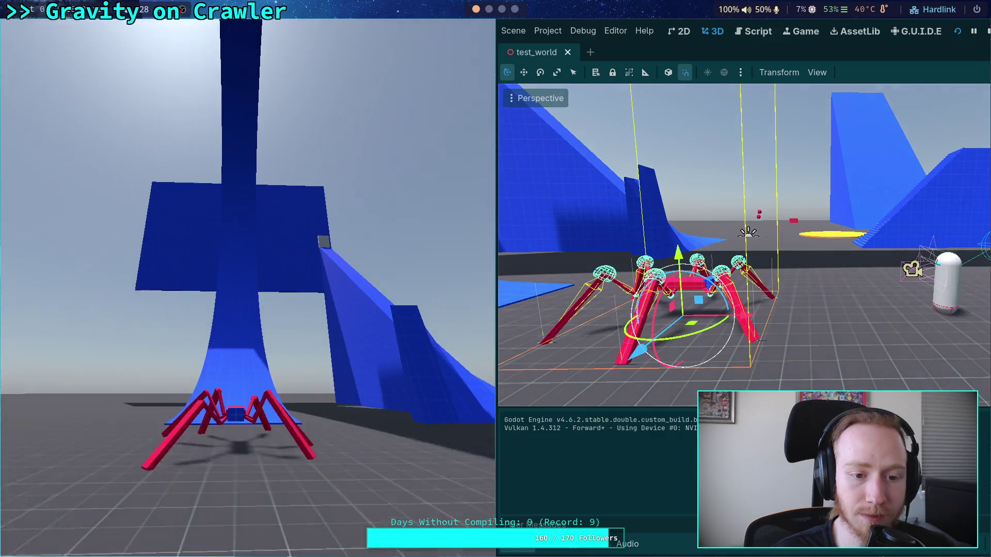
Step: Drive the crawler forward up the blue ramp and along the blue wall
key("w")
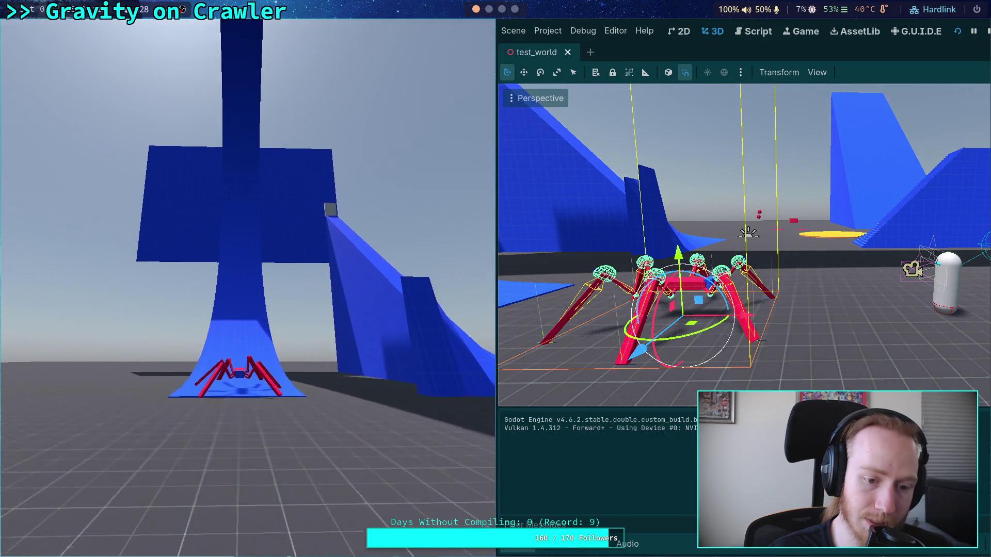
key("w")
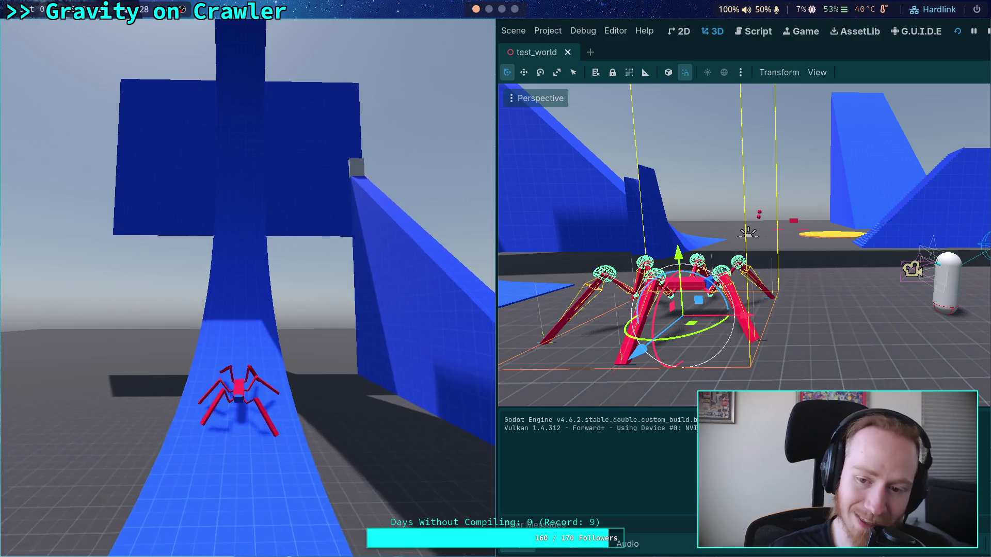
key("w")
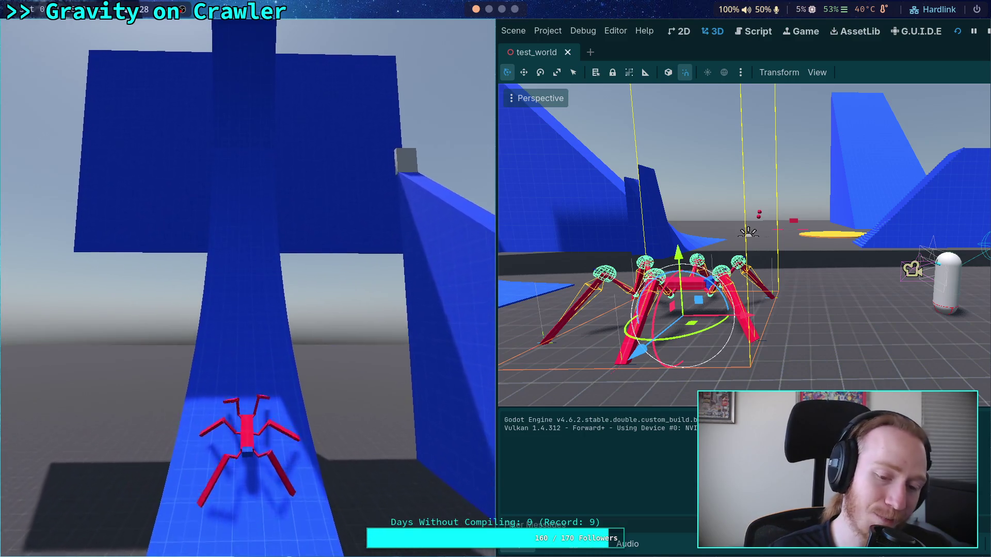
key("w")
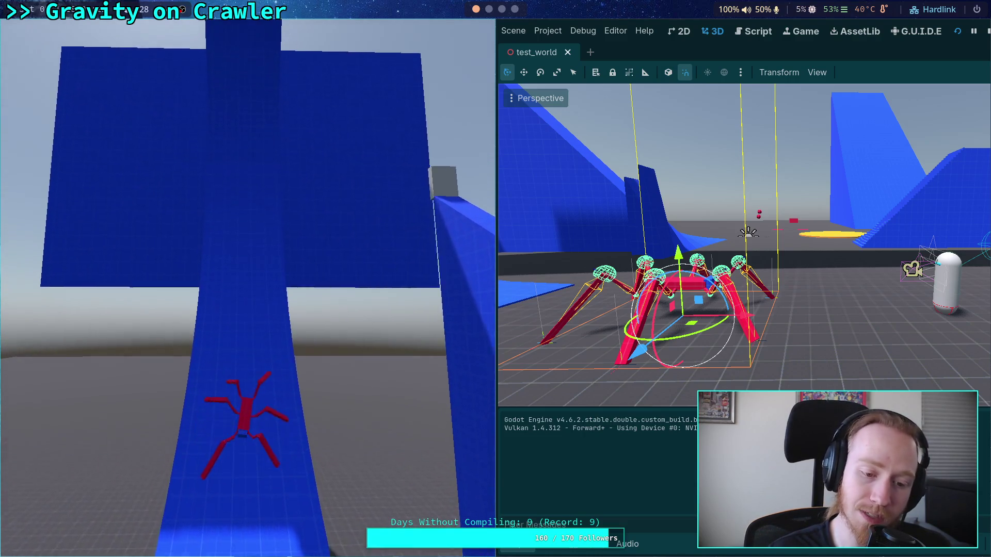
key("w")
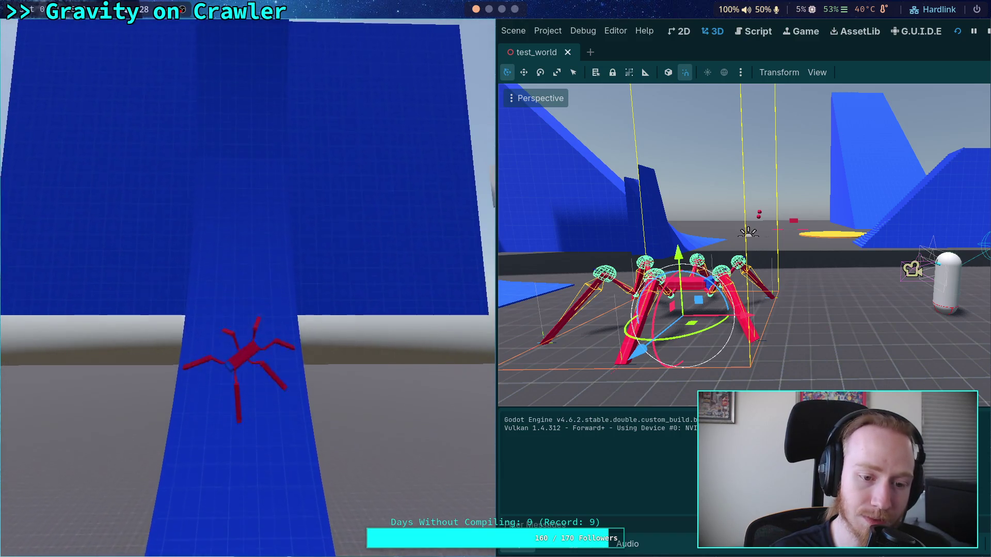
key("w")
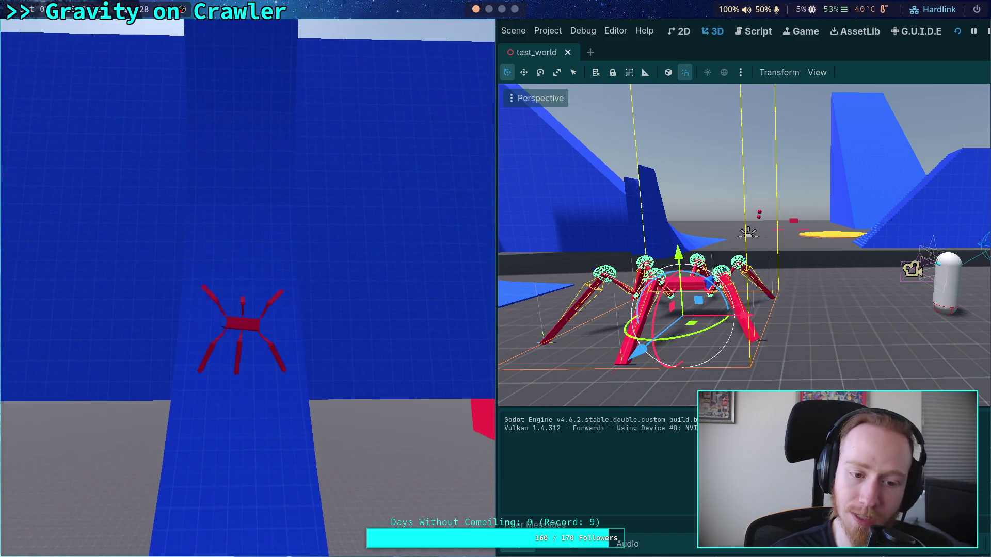
key("w")
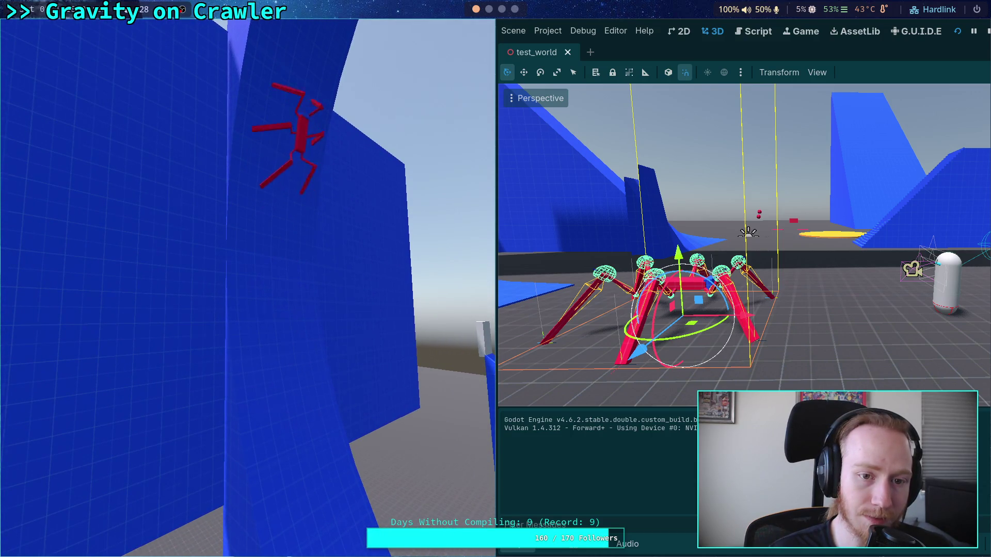
key("w")
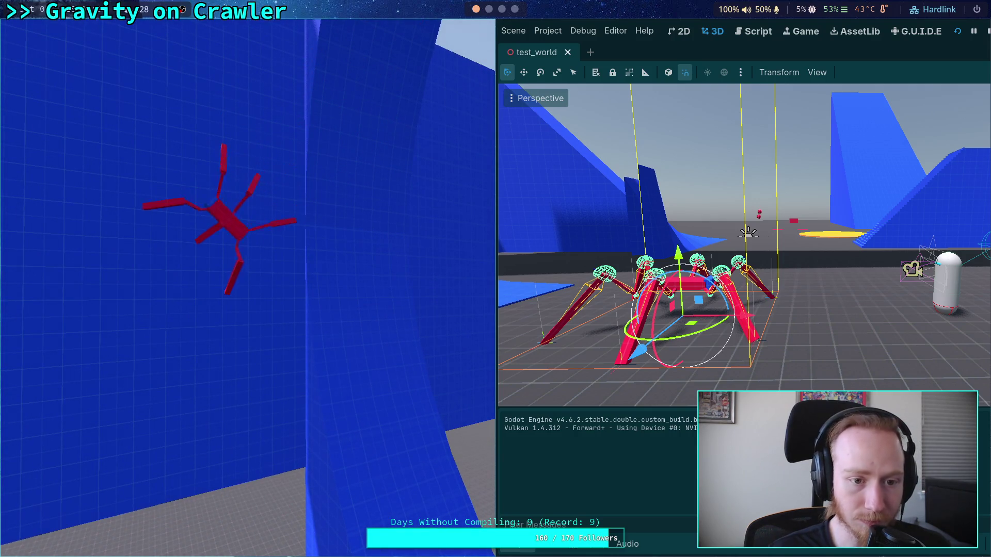
key("w")
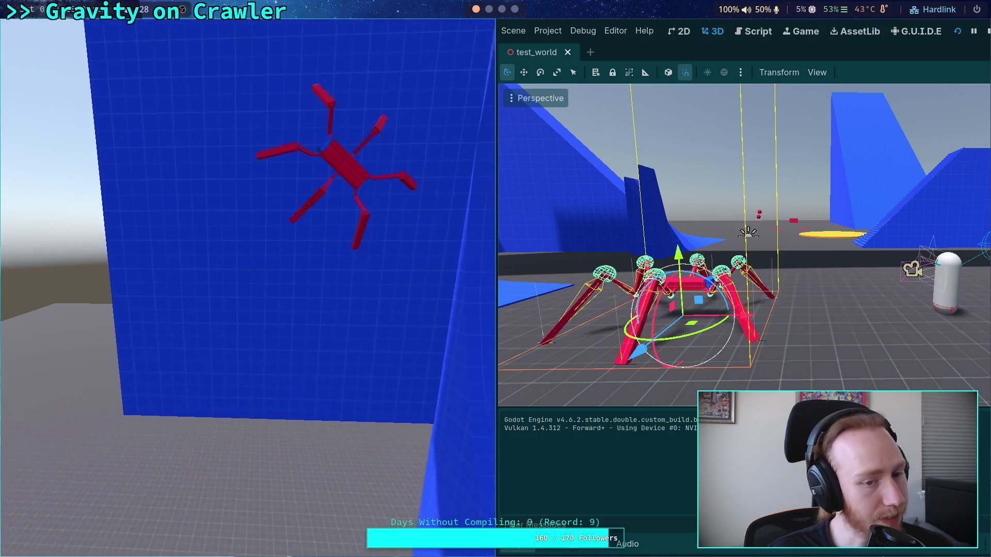
key("w")
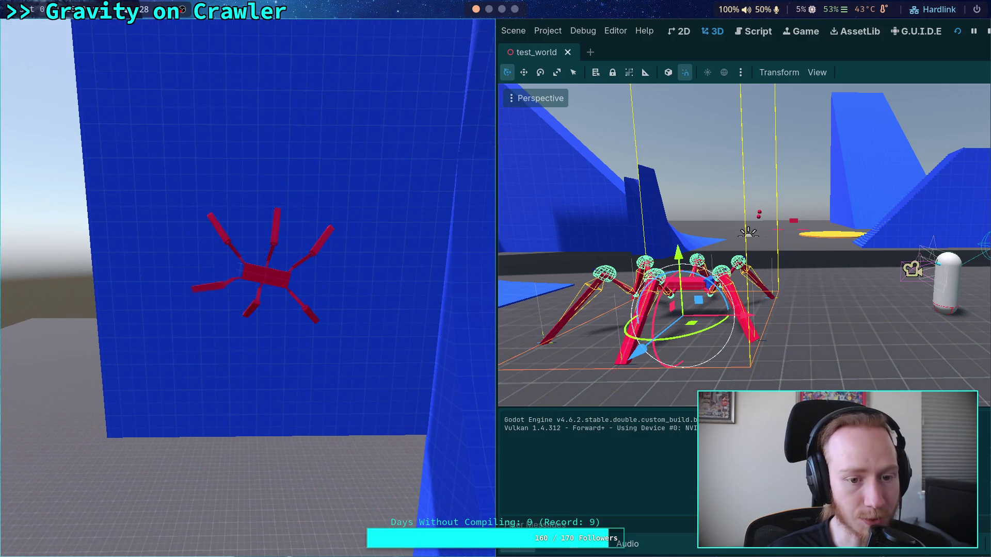
key("w")
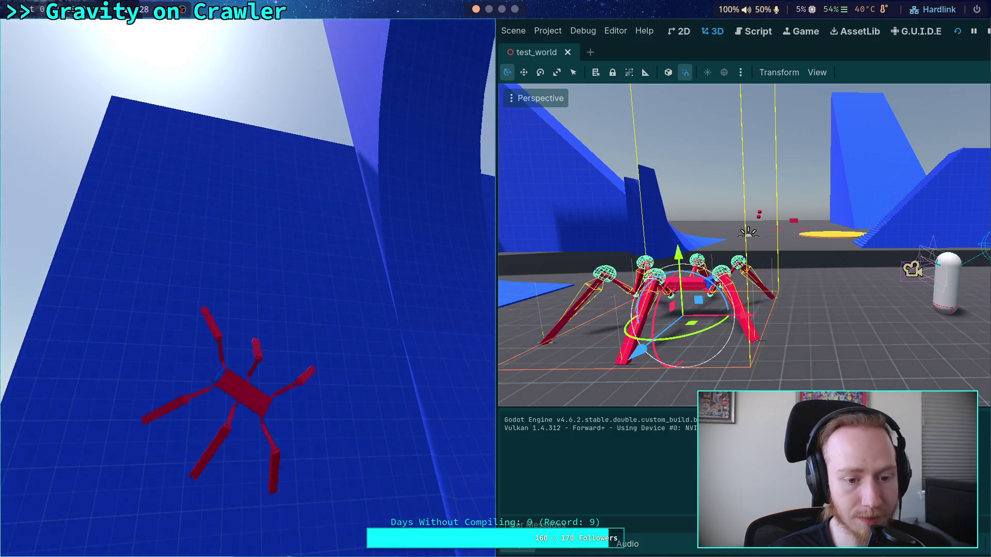
key("w")
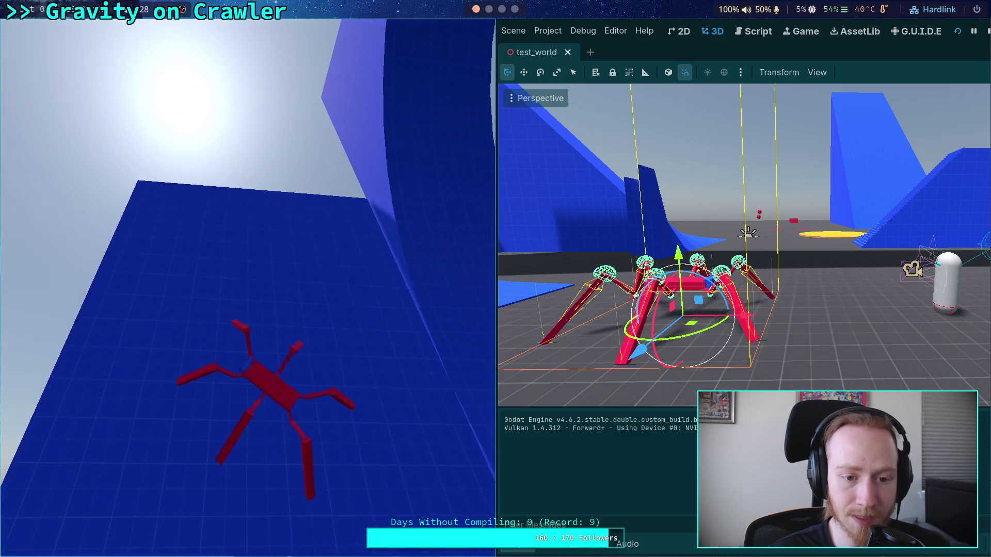
key("w")
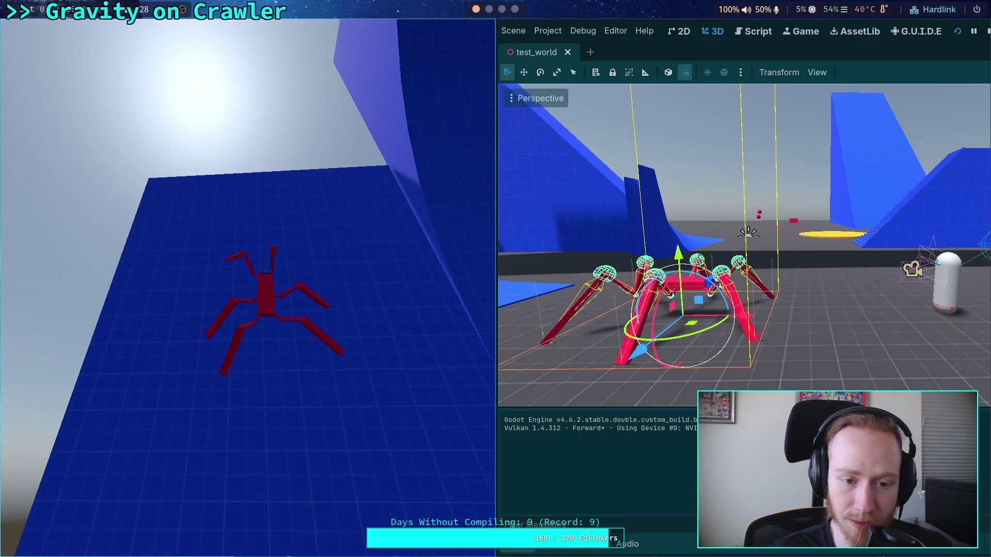
key("super+3")
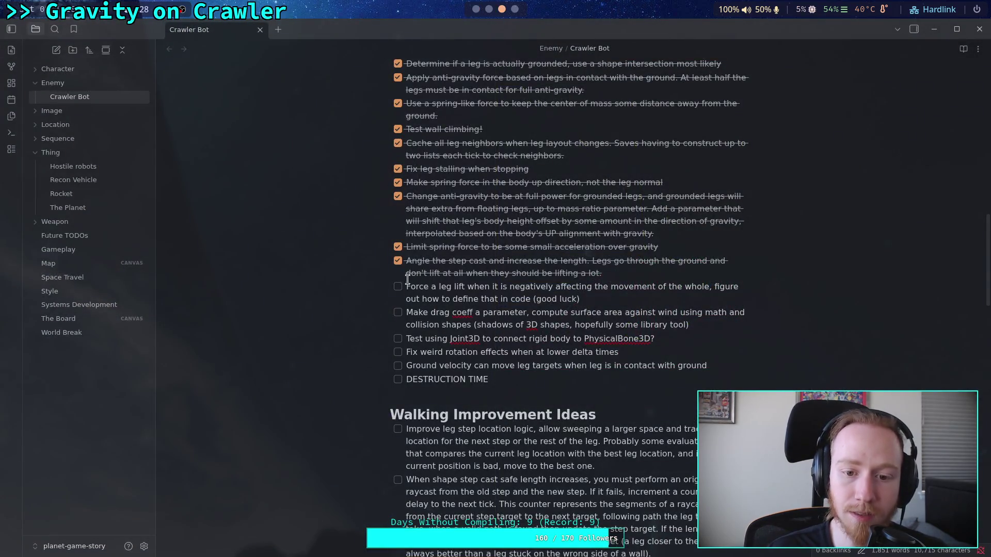
Step: Highlight the 'Force a leg lift' task in the Crawler Bot checklist, then return to the running game
left_click_drag(441, 288, 581, 297)
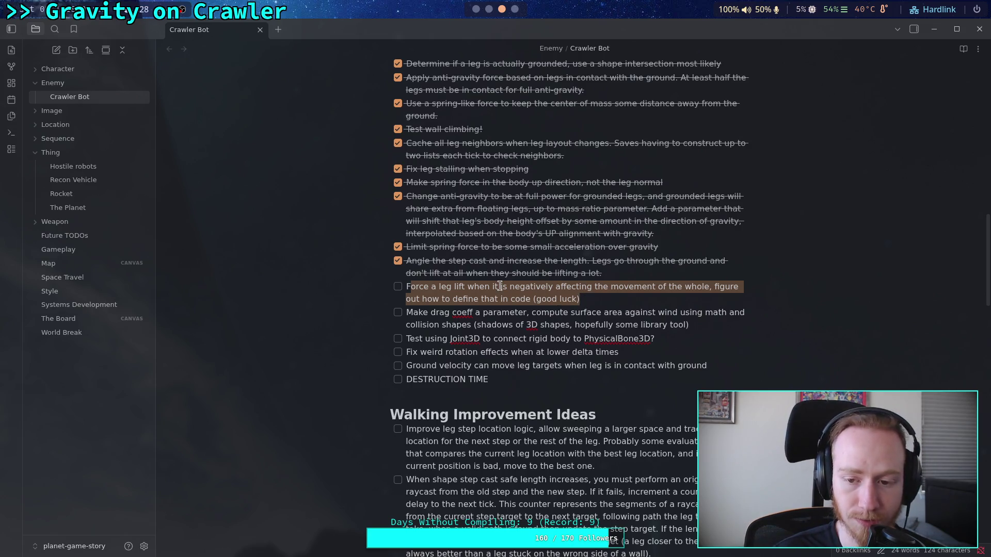
left_click(476, 12)
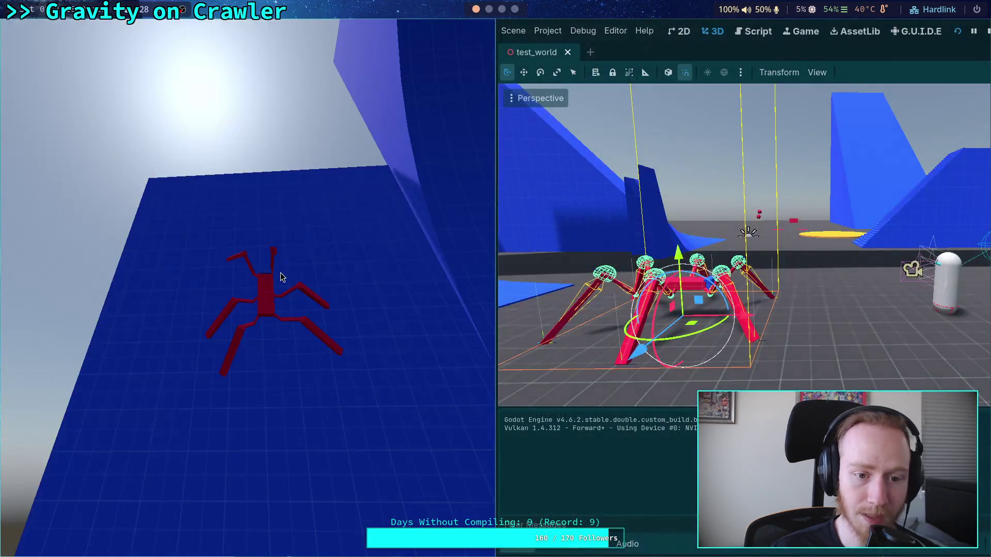